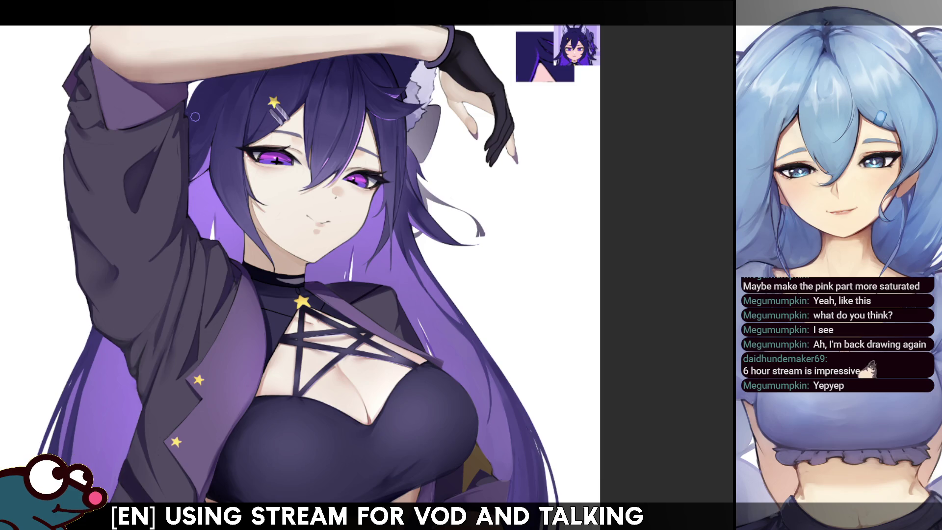
Step: Add a small light stroke on the purple hair below the raised arm, checking it mirrored
key("h")
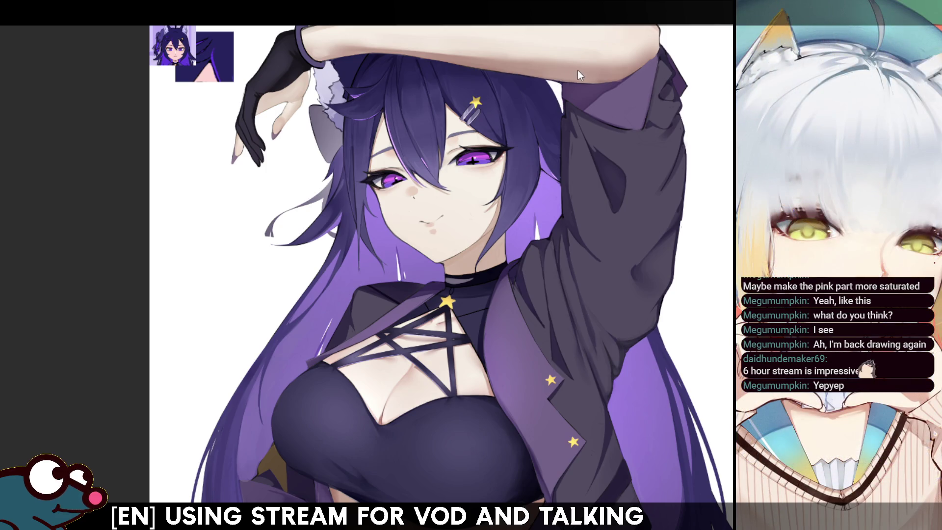
left_click_drag(551, 86, 559, 102)
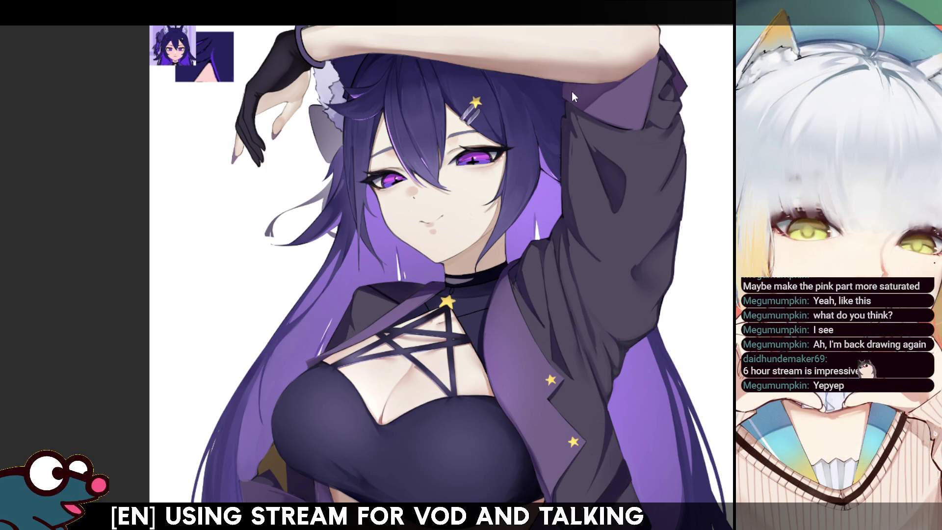
key("h")
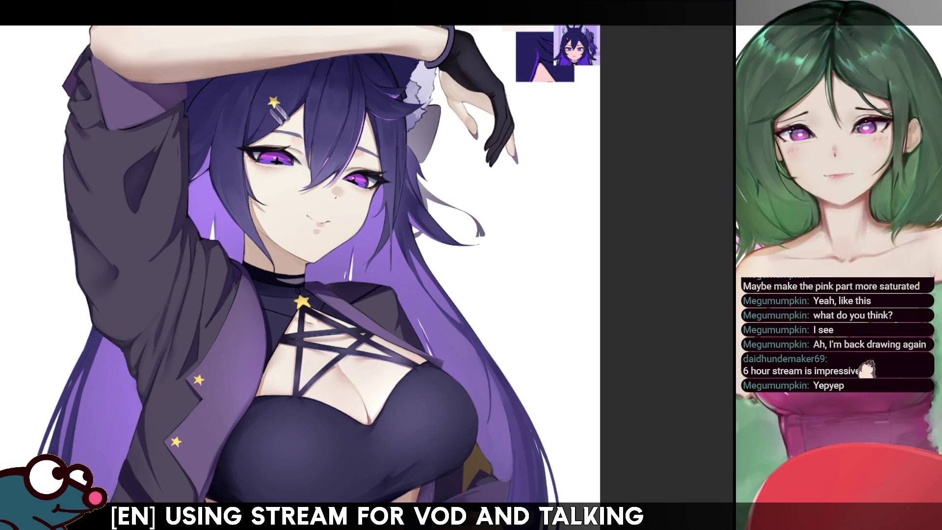
key("h")
key("h")
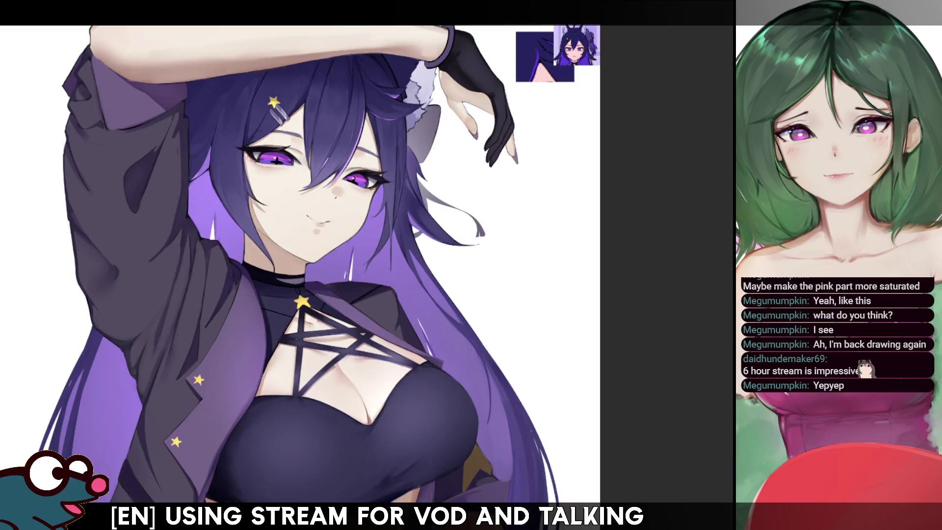
key("h")
key("h")
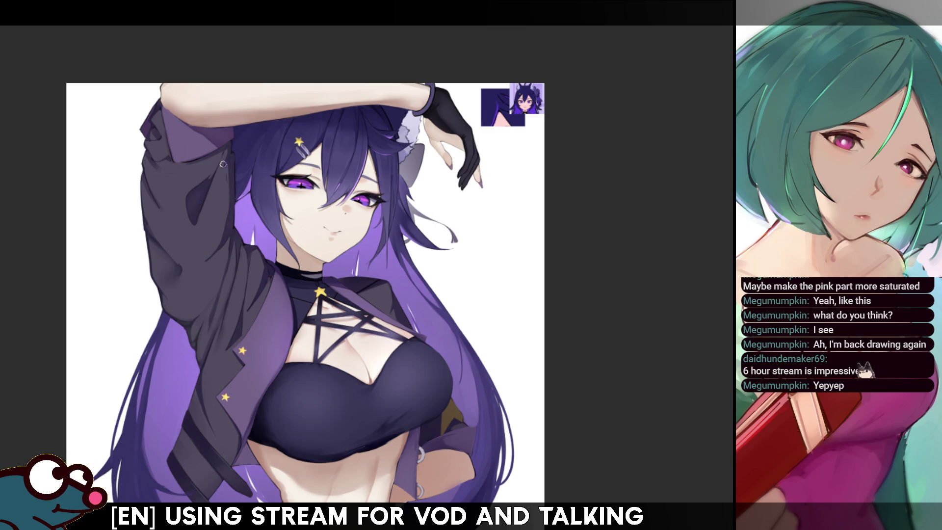
Step: Draw three thin loose strands down the left edge of the hair, checking them mirrored
left_click_drag(156, 284, 108, 449)
left_click_drag(161, 291, 122, 423)
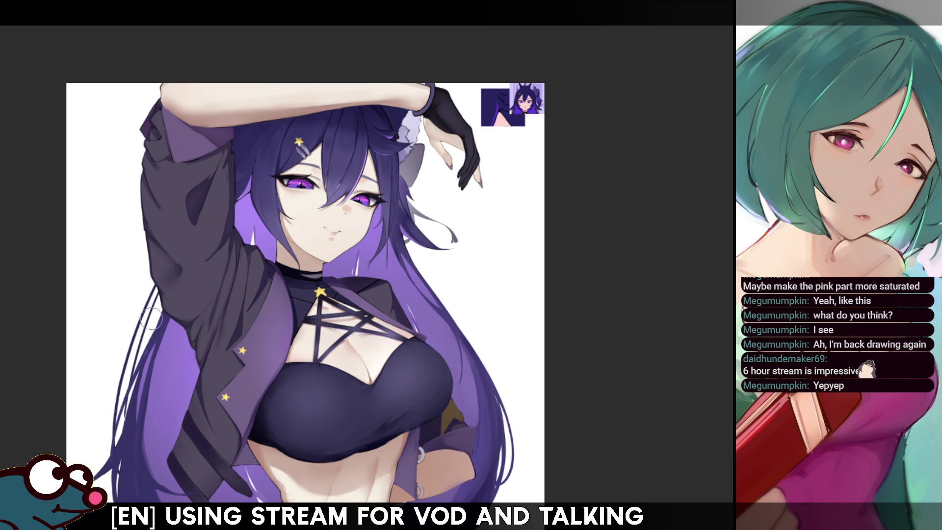
left_click_drag(162, 285, 126, 431)
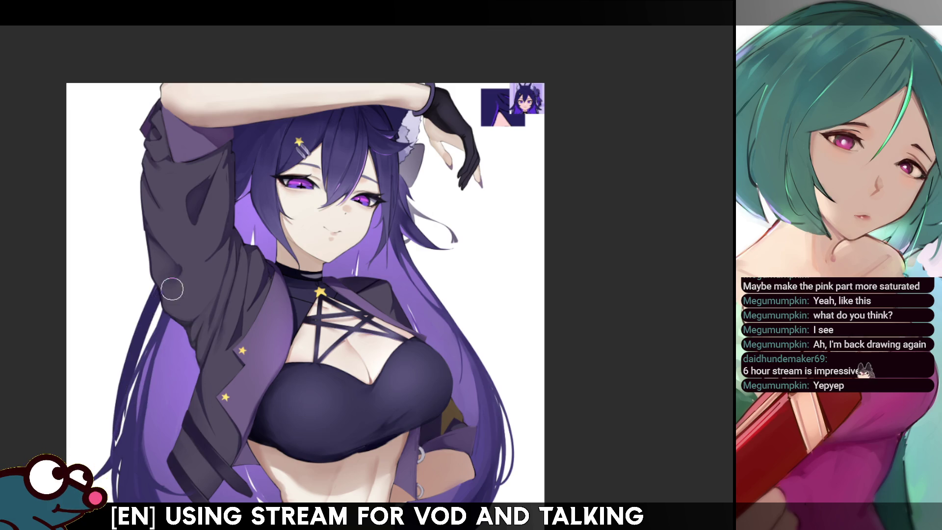
key("m")
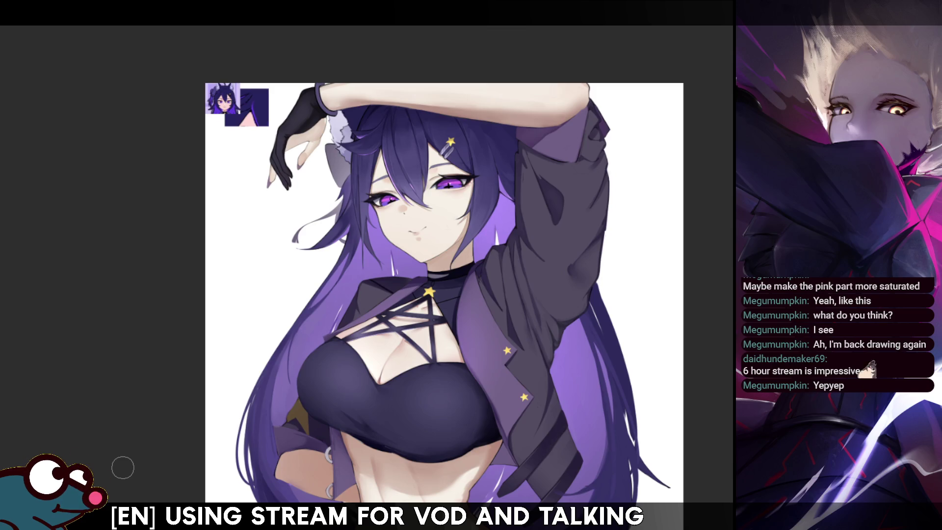
key("m")
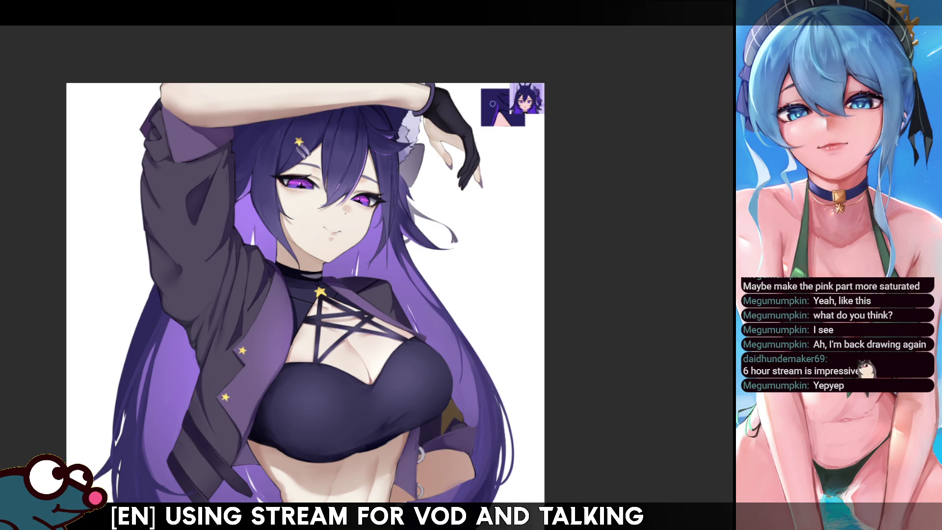
scroll(305, 293, "down", 5)
key("m")
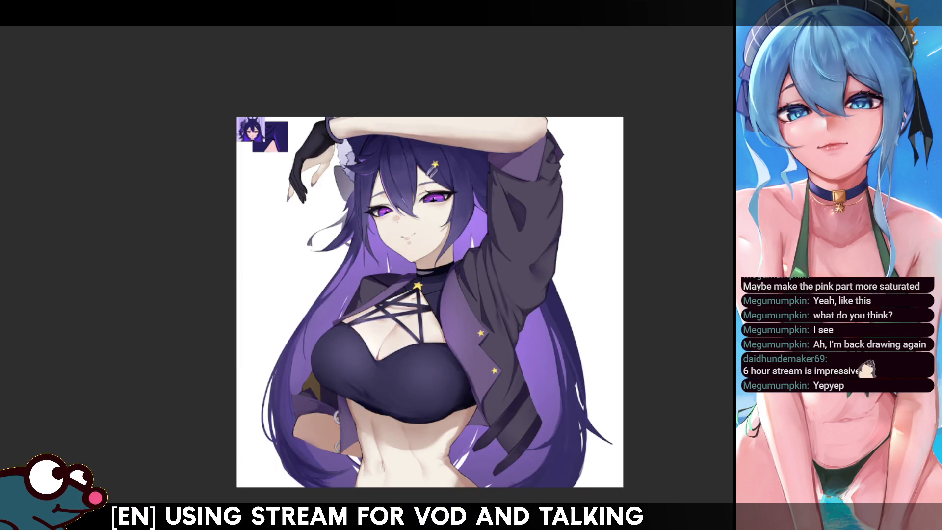
Step: Deepen the purple on the hair beside the sleeve and tilt the view slightly clockwise
key("h")
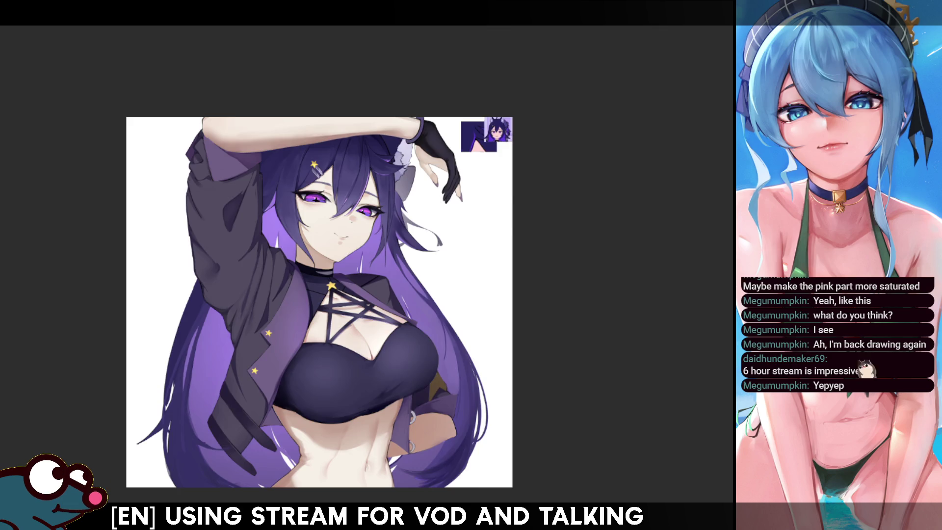
key("h")
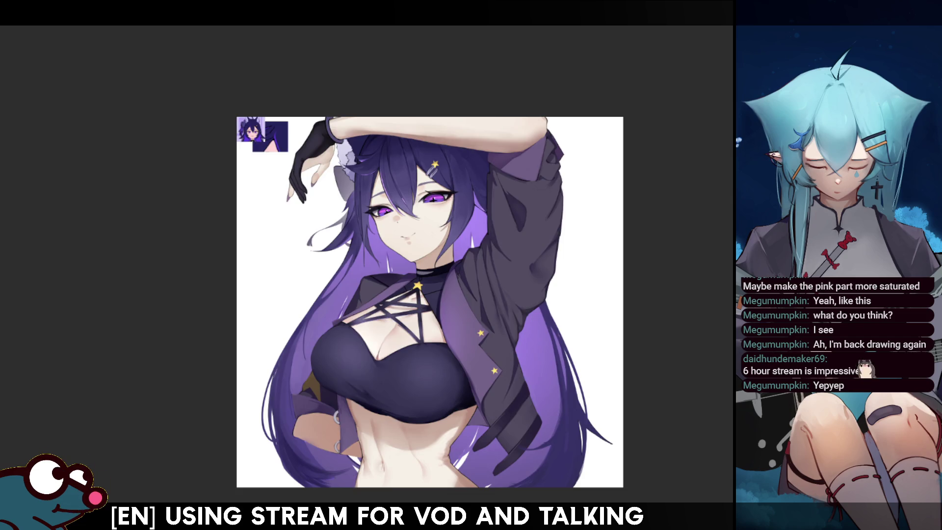
key("h")
key("h")
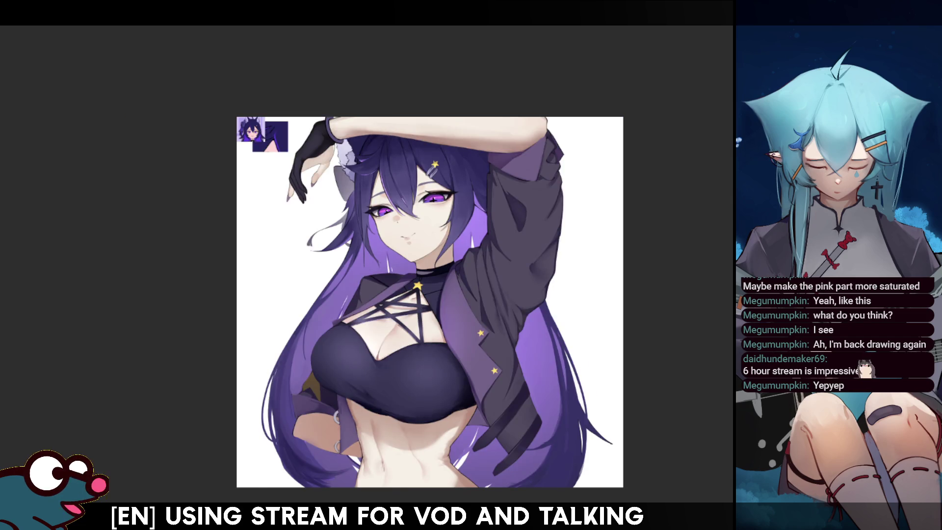
key("h")
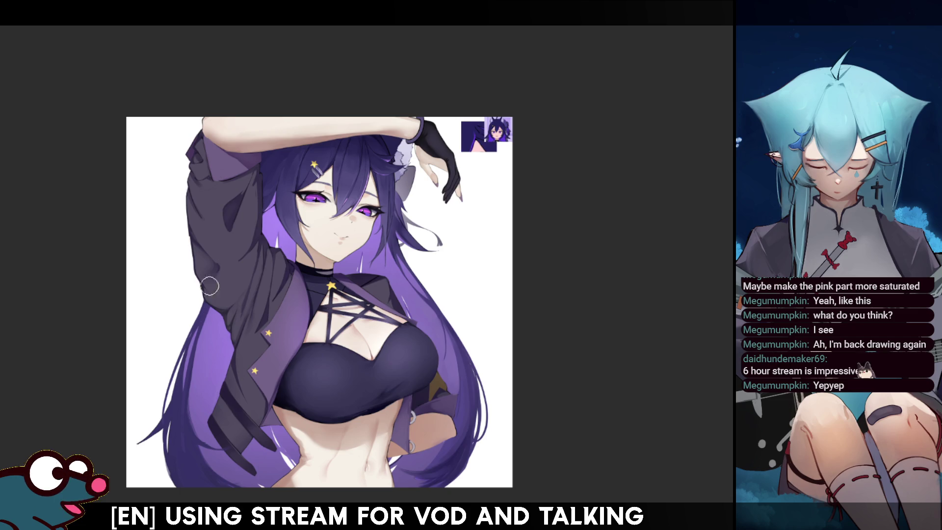
key("h")
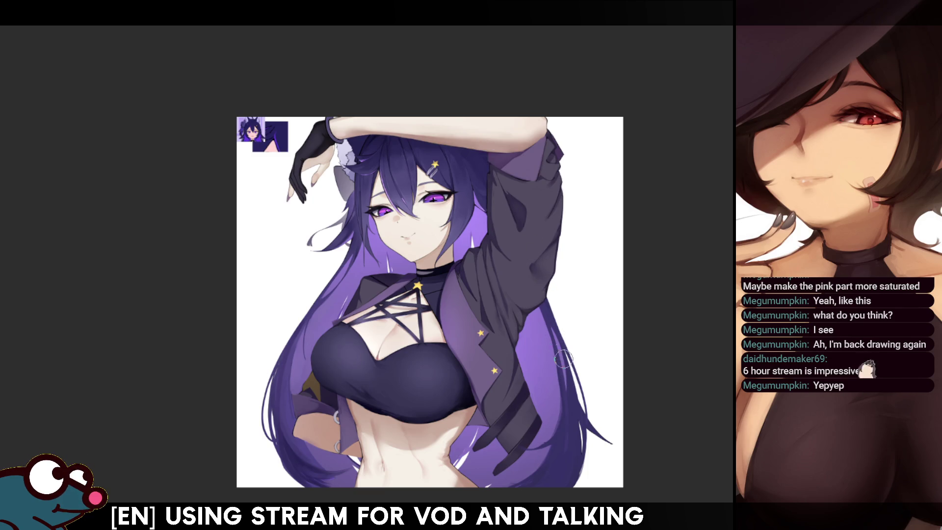
key("h")
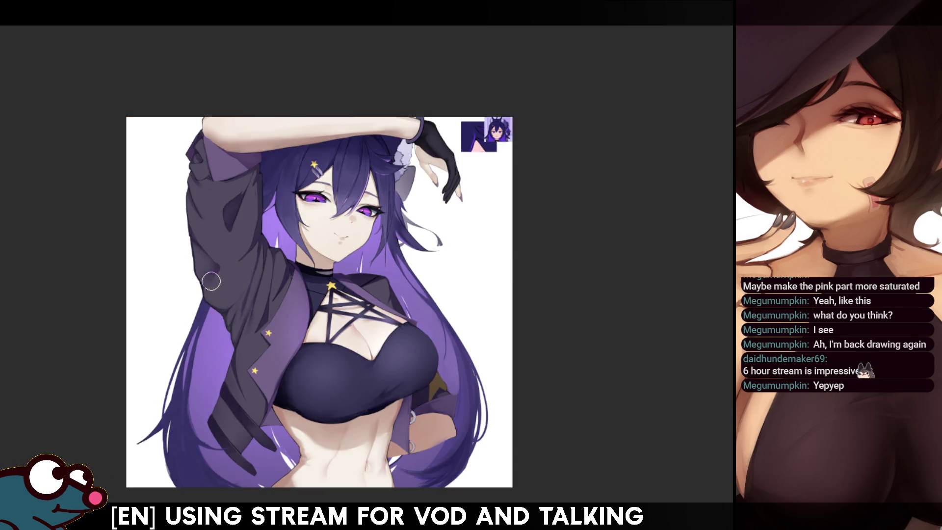
left_click_drag(198, 287, 181, 378)
key("h")
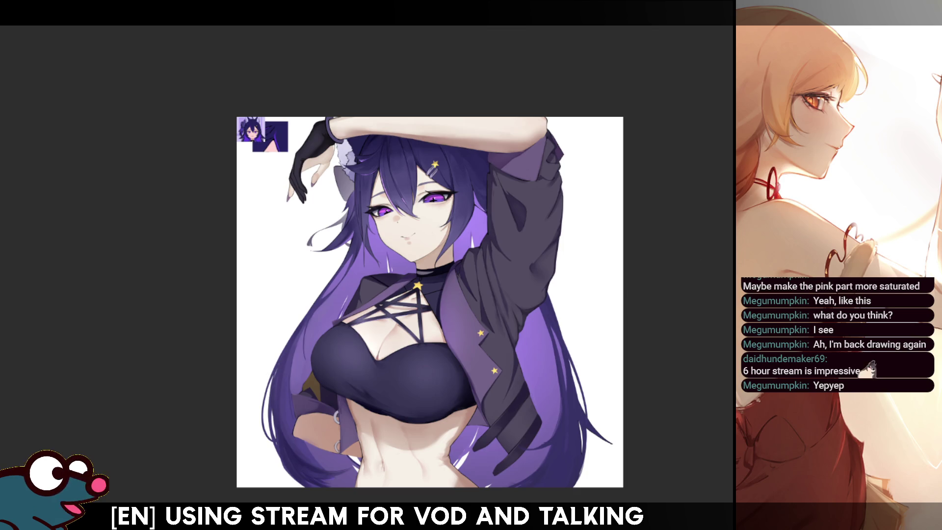
left_click_drag(578, 304, 584, 320)
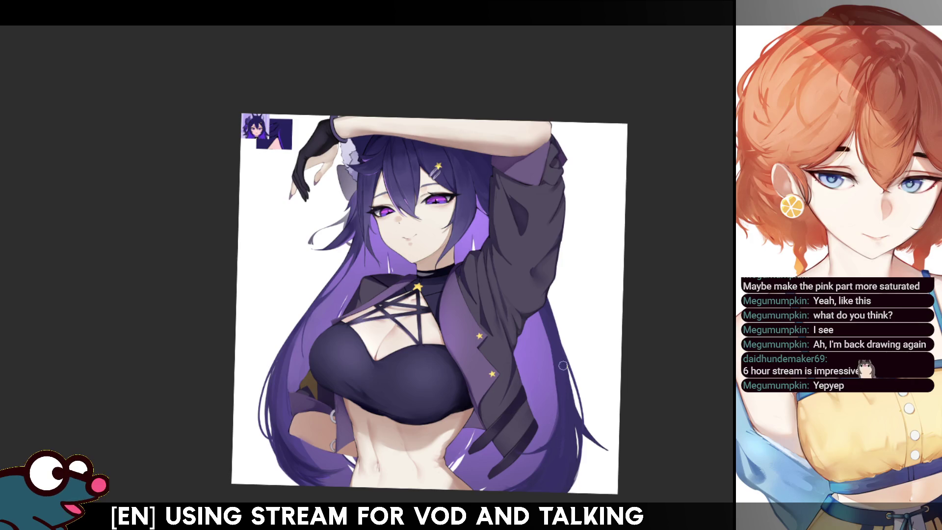
Step: Draw a thin dark line along the hair edge next to the jacket, checking in mirrored view
key("h")
key("h")
key("h")
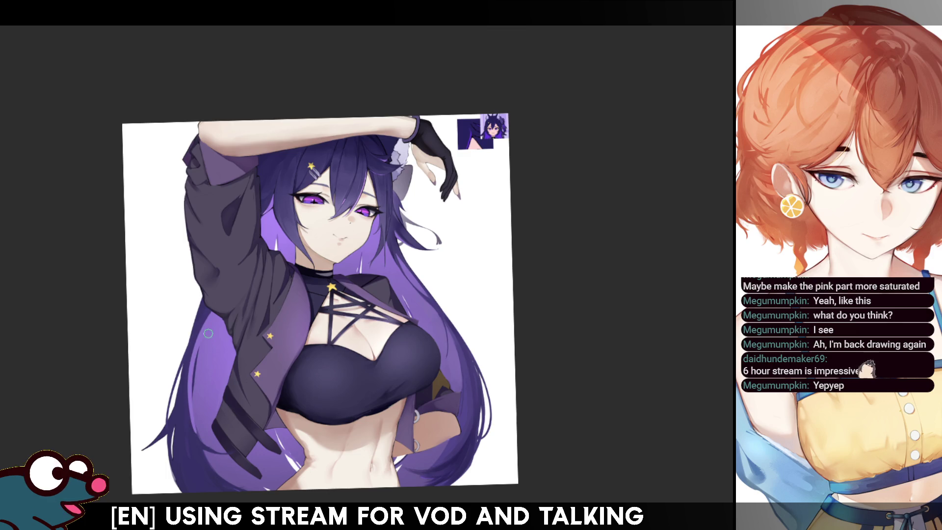
key("h")
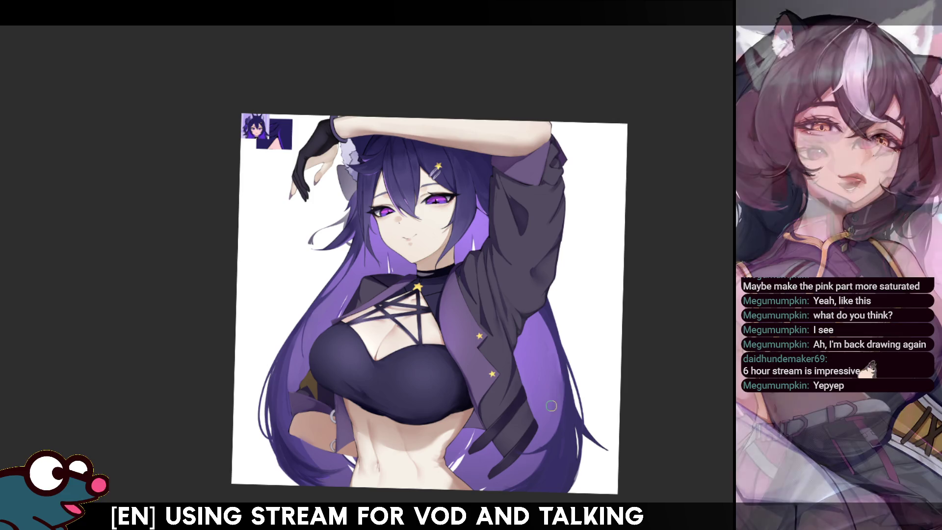
key("h")
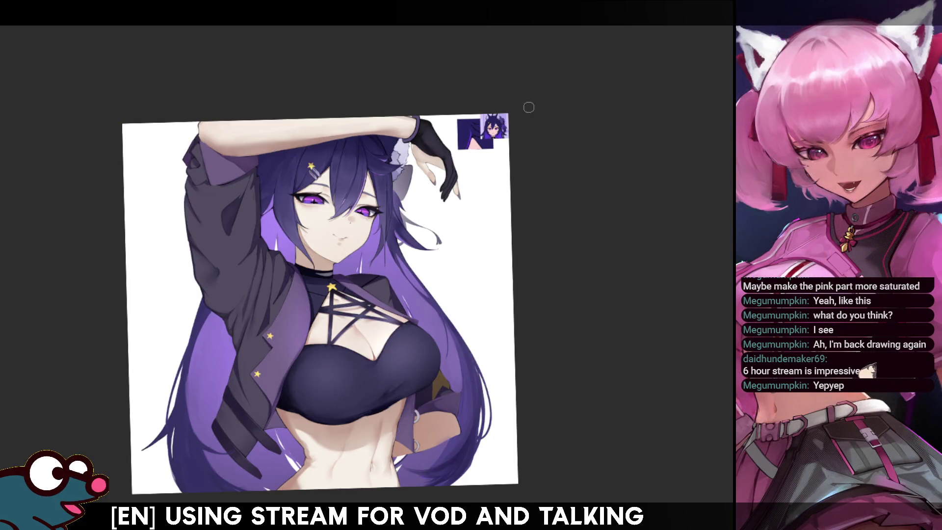
key("h")
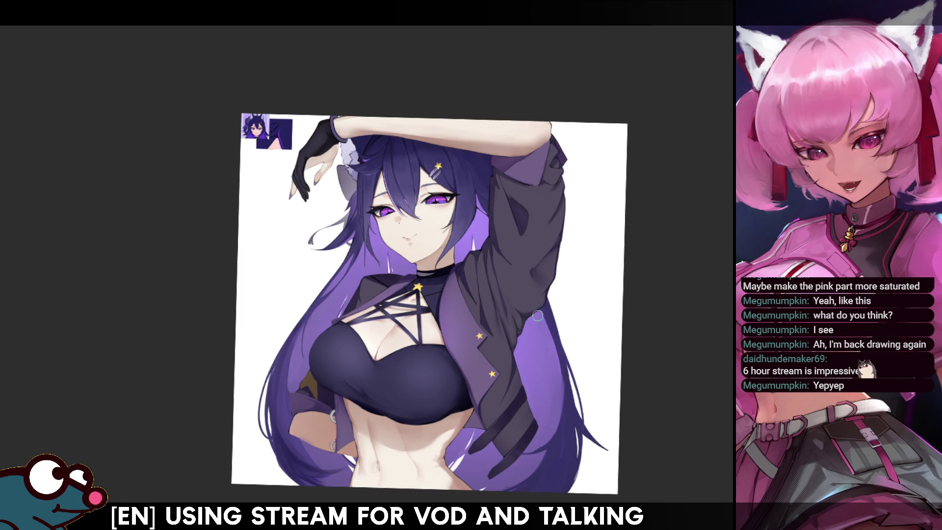
key("h")
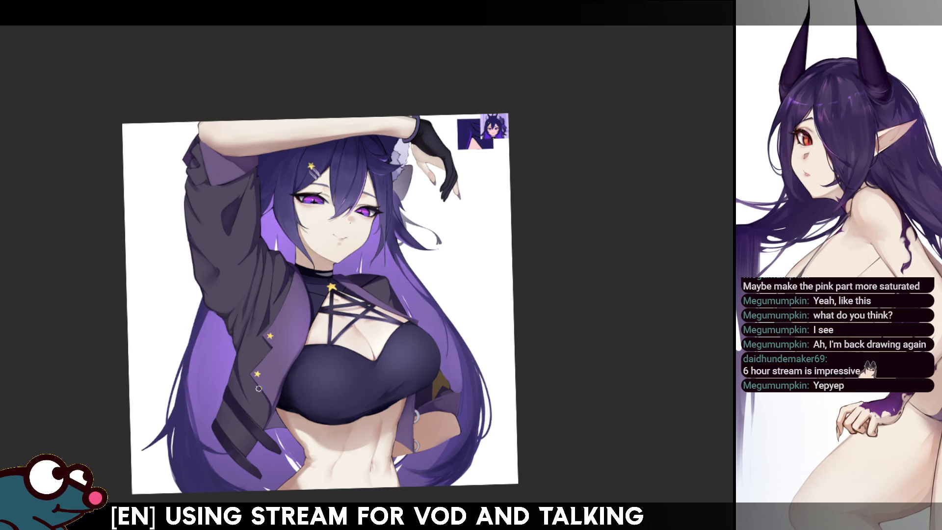
key("h")
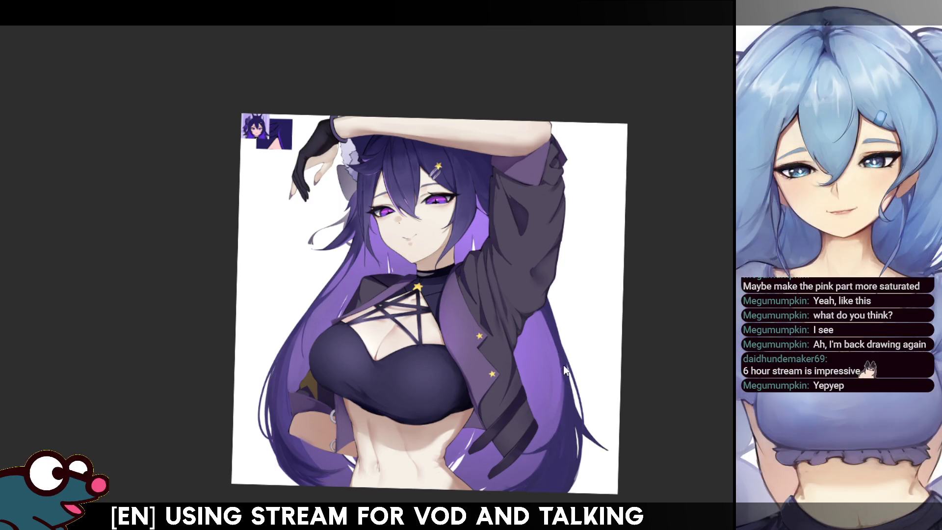
left_click_drag(546, 303, 567, 375)
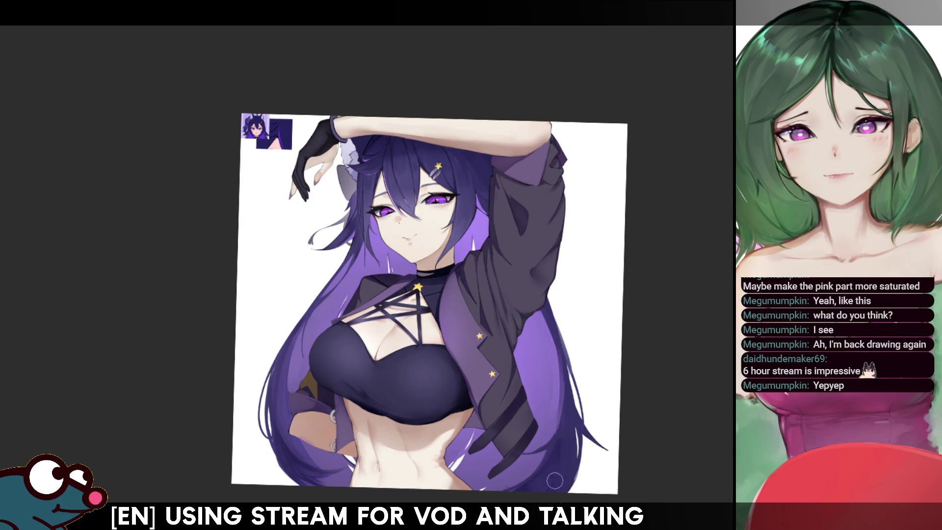
key("h")
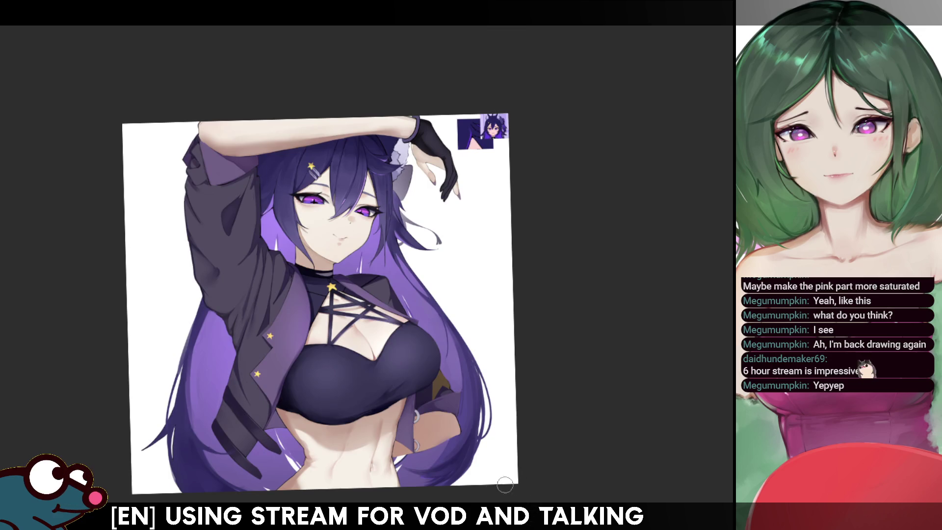
key("h")
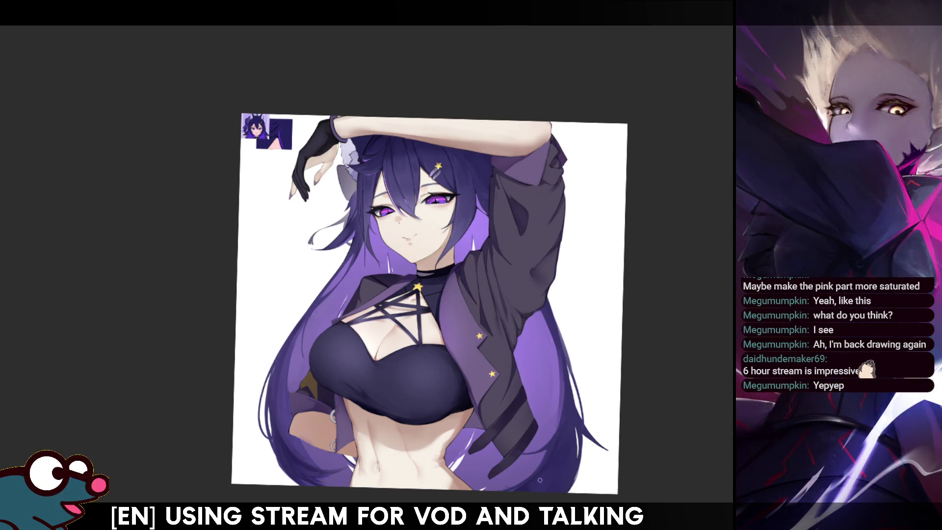
Step: Zoom out from the face close-up to the full illustration and tilt the view counterclockwise
key("h")
key("h")
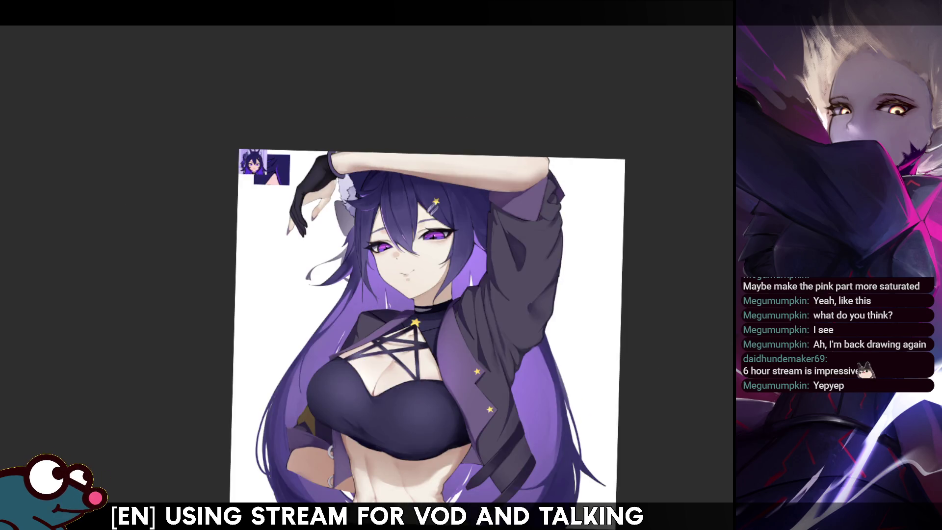
key("ctrl+plus")
scroll(367, 264, "down", 3)
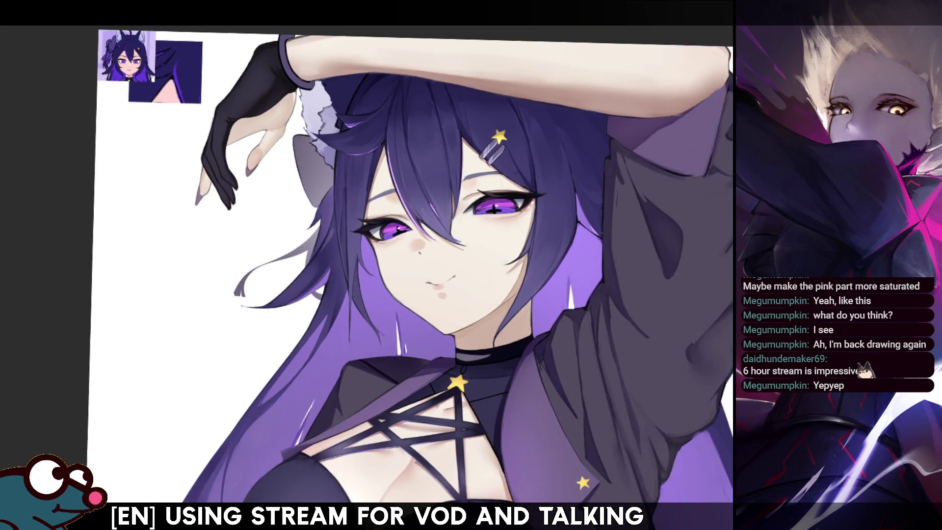
scroll(366, 265, "down", 2)
scroll(366, 265, "down", 1)
scroll(367, 264, "down", 1)
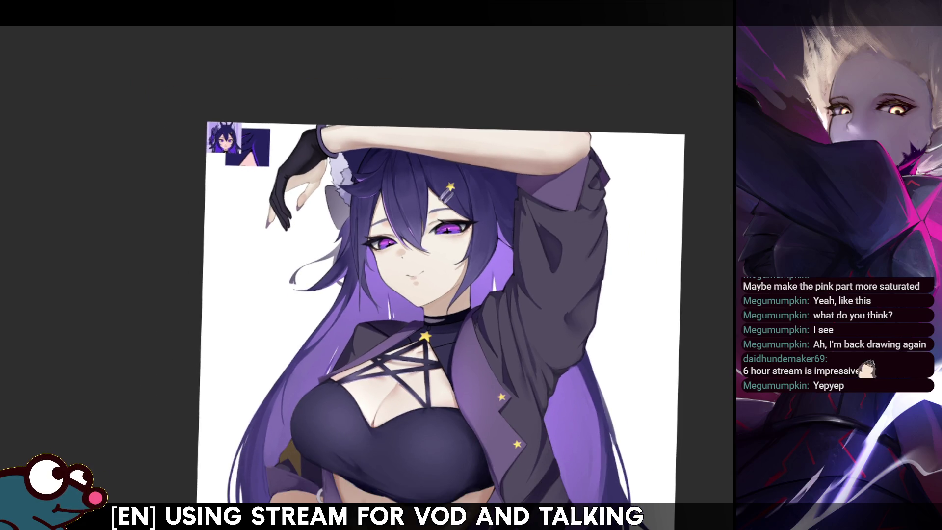
scroll(442, 265, "down", 3)
key("h")
key("h")
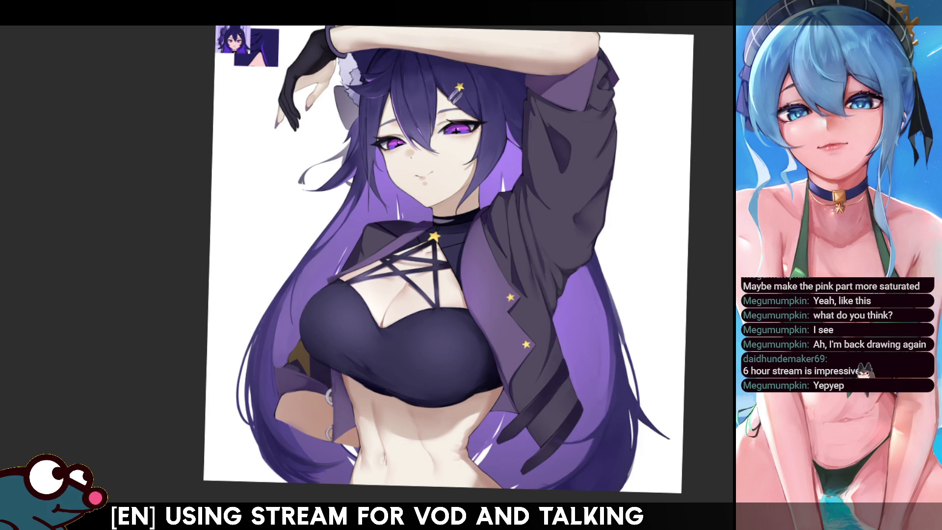
key("4")
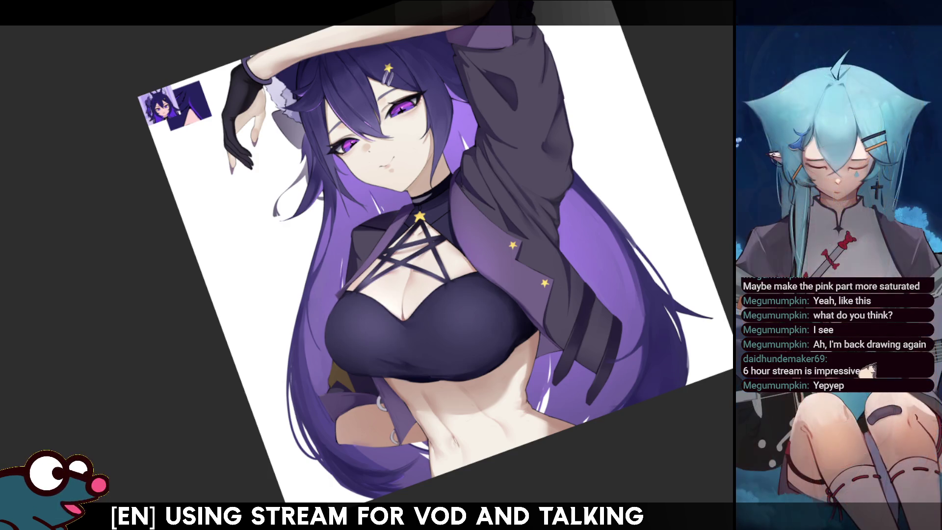
Step: Rotate the view further, then reset it to fit the canvas and zoom into the face and chest
key("4")
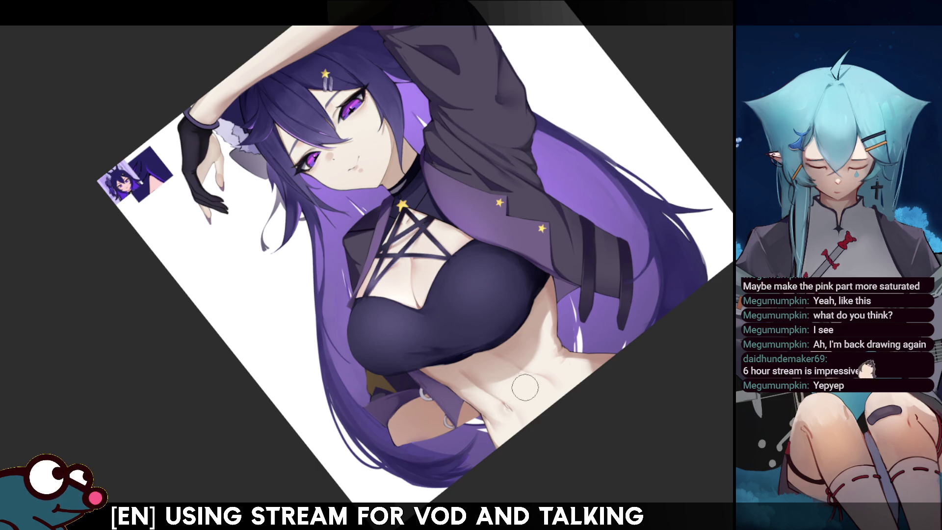
key("m")
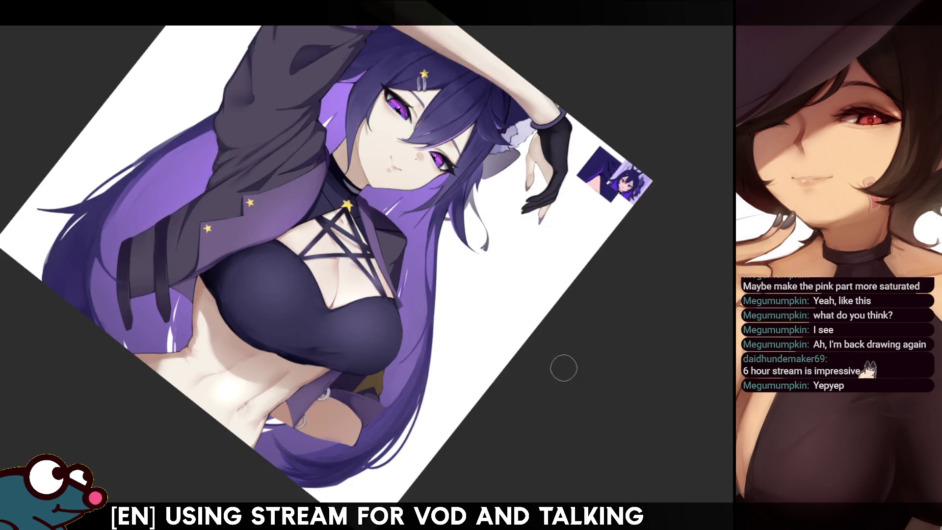
key("m")
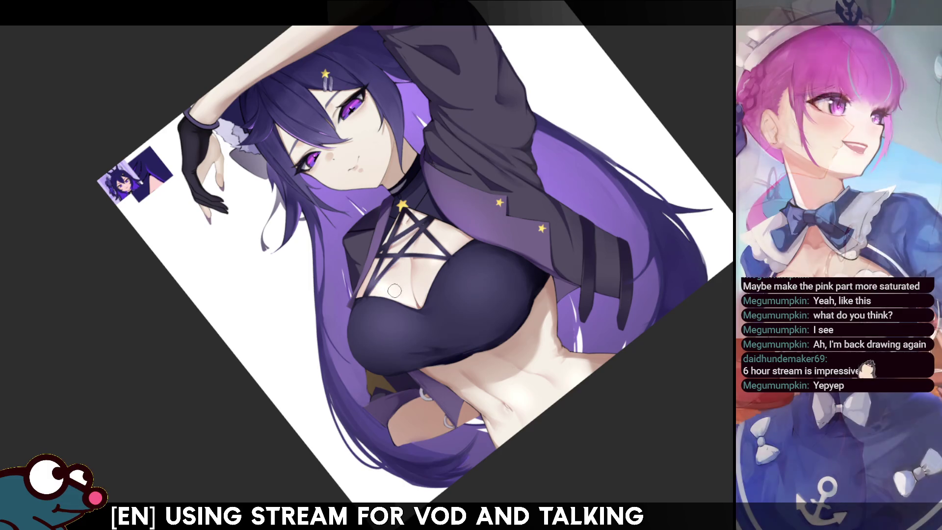
key("h")
key("h")
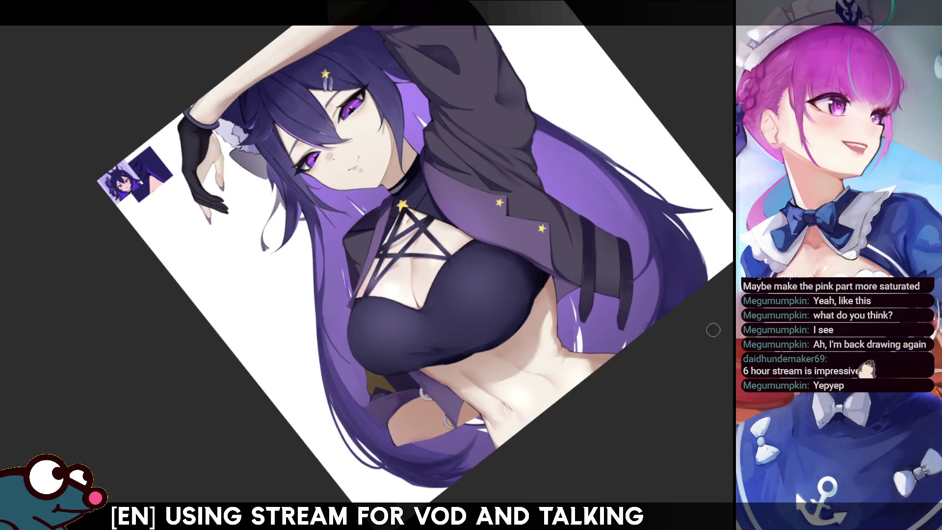
key("Home")
scroll(374, 263, "up", 3)
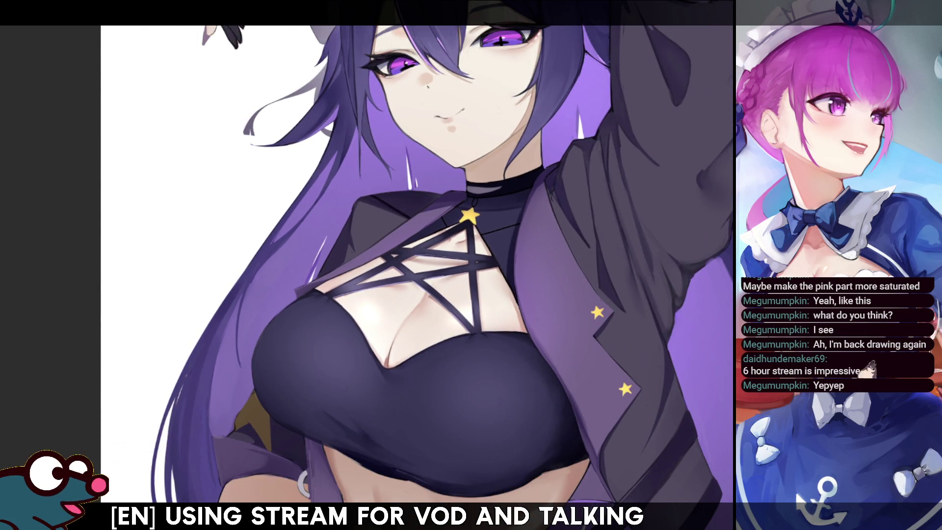
scroll(376, 264, "up", 2)
scroll(378, 265, "down", 1)
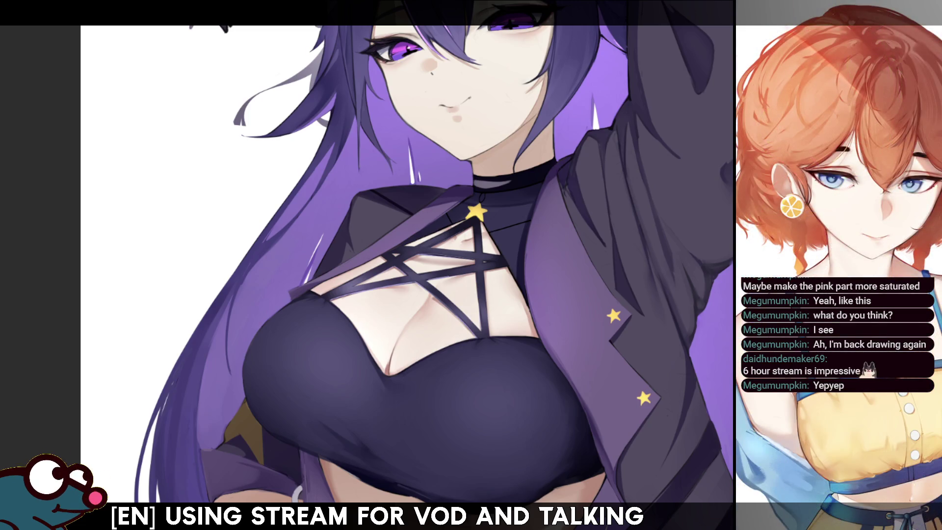
Step: Darken the vertical pentagram strap below the neck star, then fit the whole illustration in the window
scroll(377, 264, "down", 3)
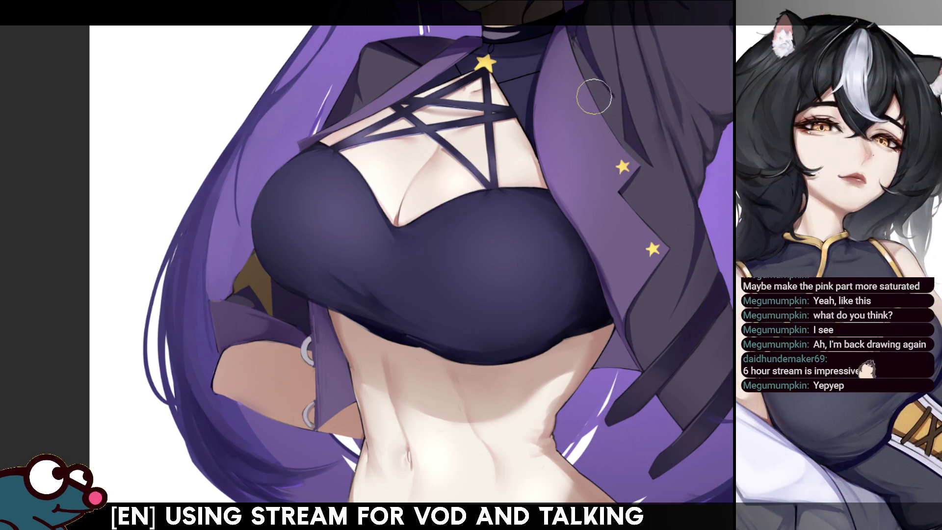
key("m")
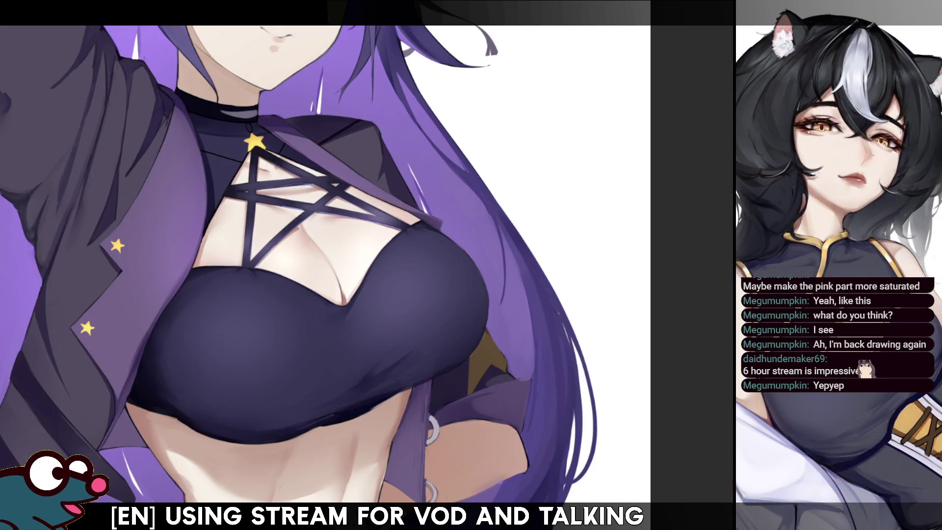
key("m")
left_click_drag(543, 82, 470, 224)
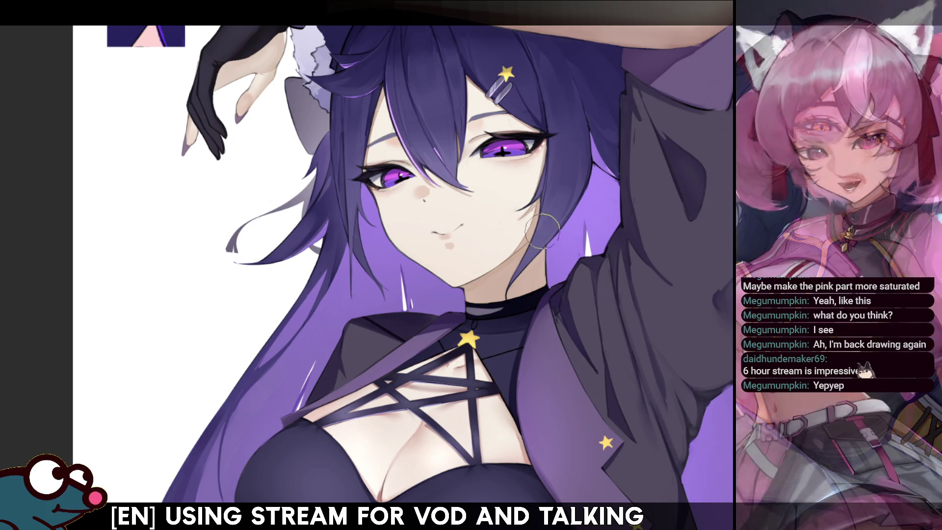
scroll(542, 227, "down", 6)
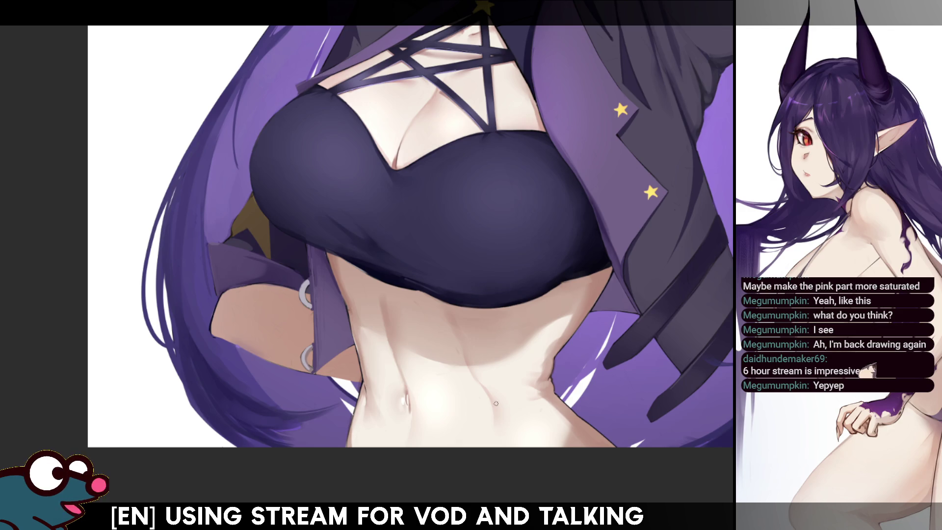
key("h")
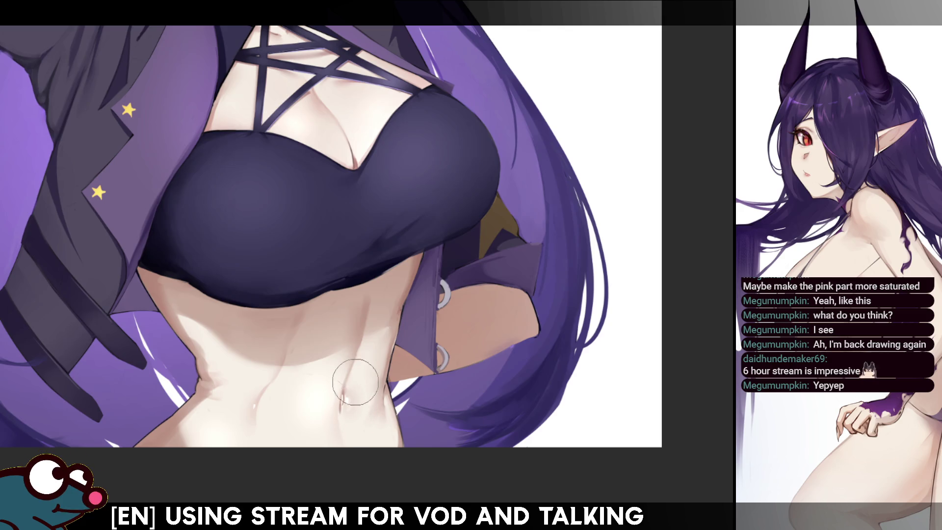
key("h")
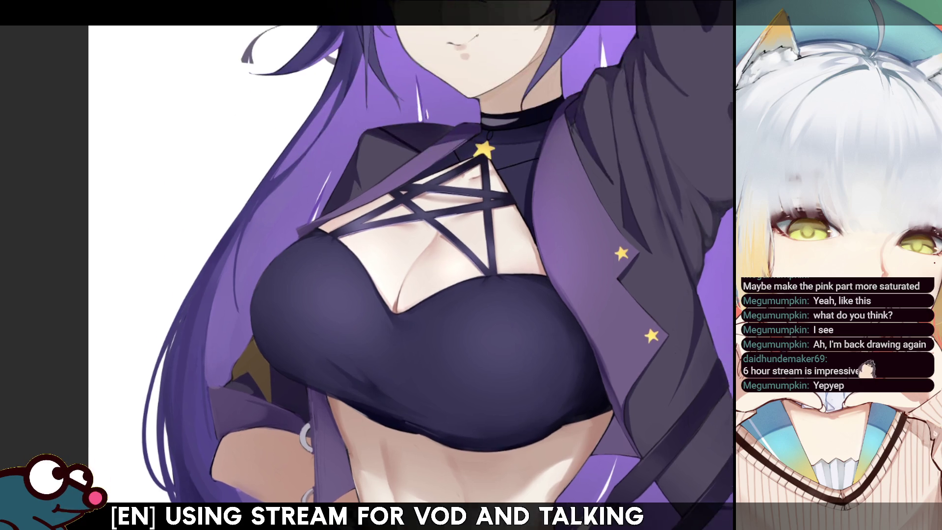
left_click_drag(473, 29, 478, 214)
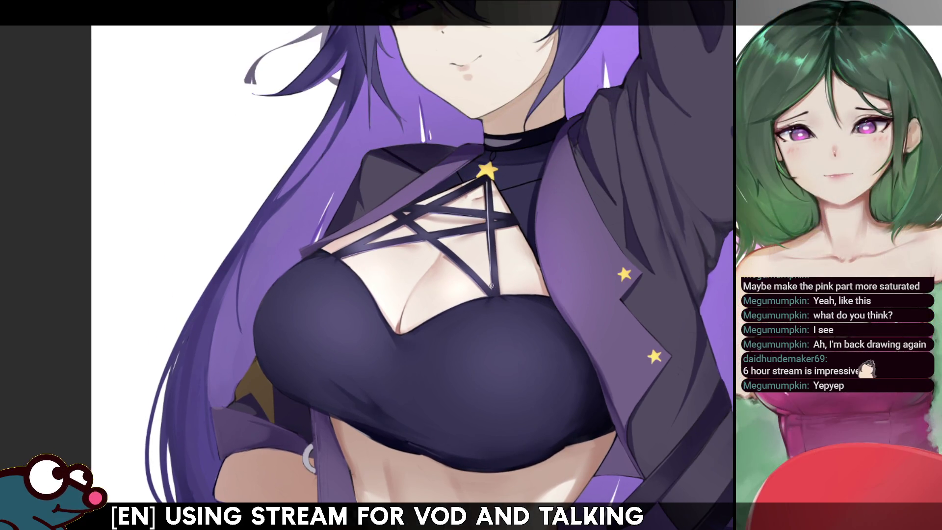
mouse_move(491, 210)
left_mouse_down()
mouse_move(490, 182)
mouse_move(468, 177)
left_mouse_up()
left_click_drag(373, 265, 319, 396)
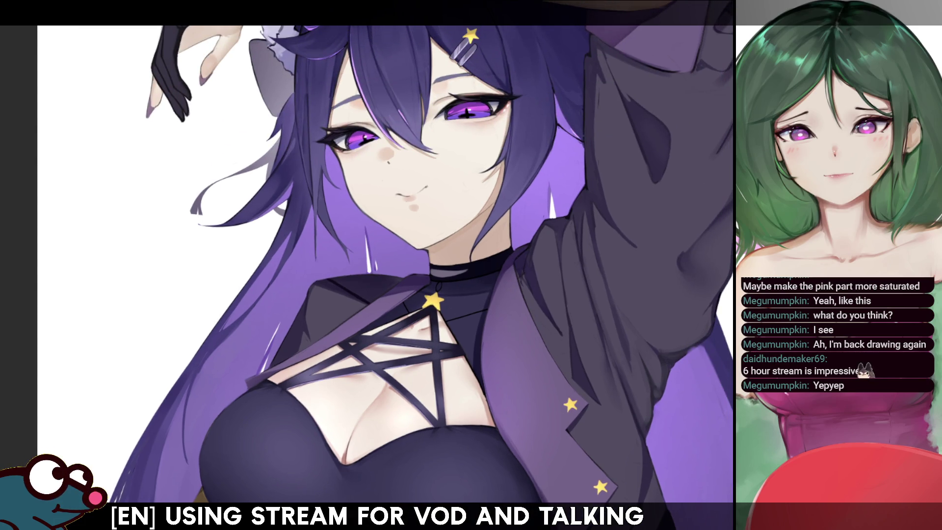
key("ctrl+0")
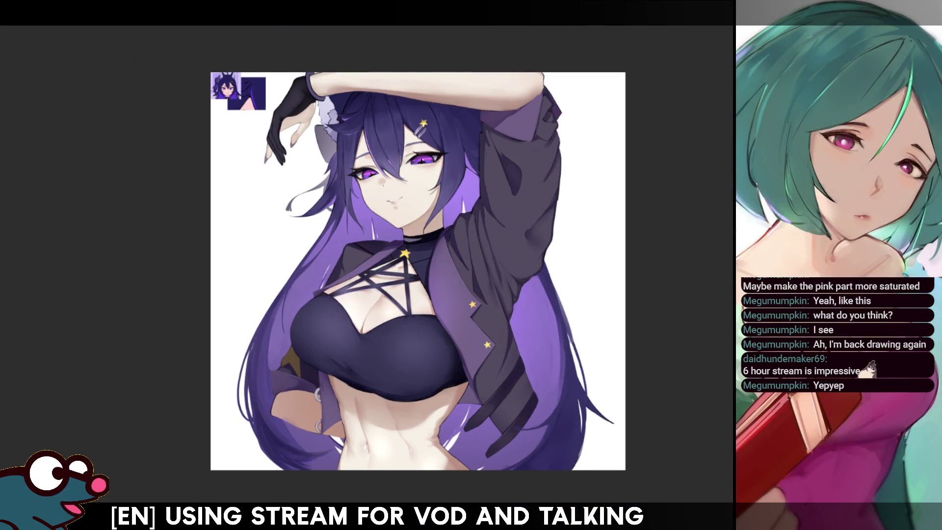
Step: Review the whole illustration in mirrored view and slim the jacket sleeve's right outline
left_click_drag(415, 270, 407, 224)
key("h")
key("h")
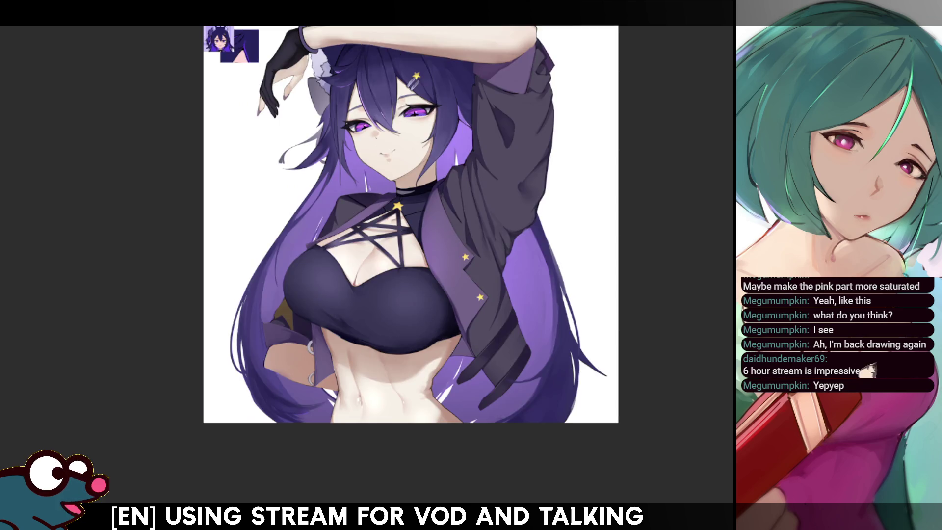
scroll(412, 255, "up", 3)
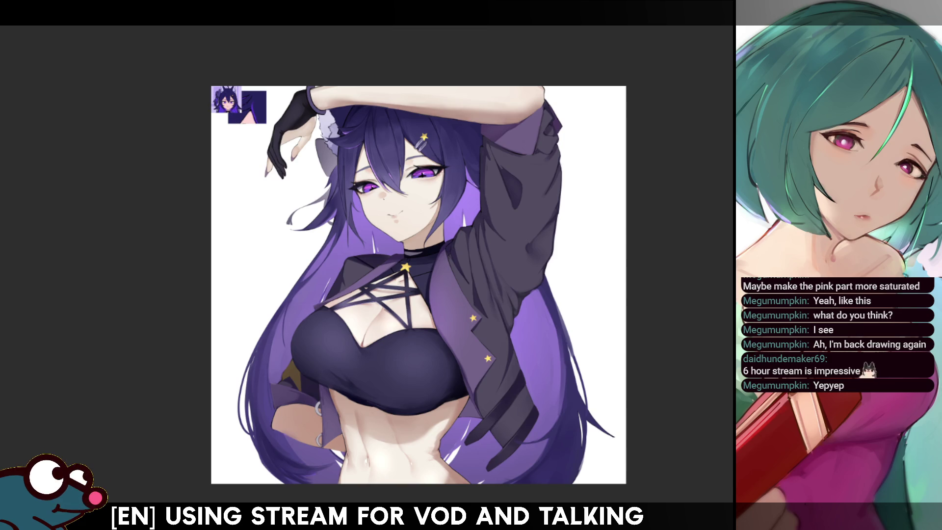
scroll(416, 285, "right", 2)
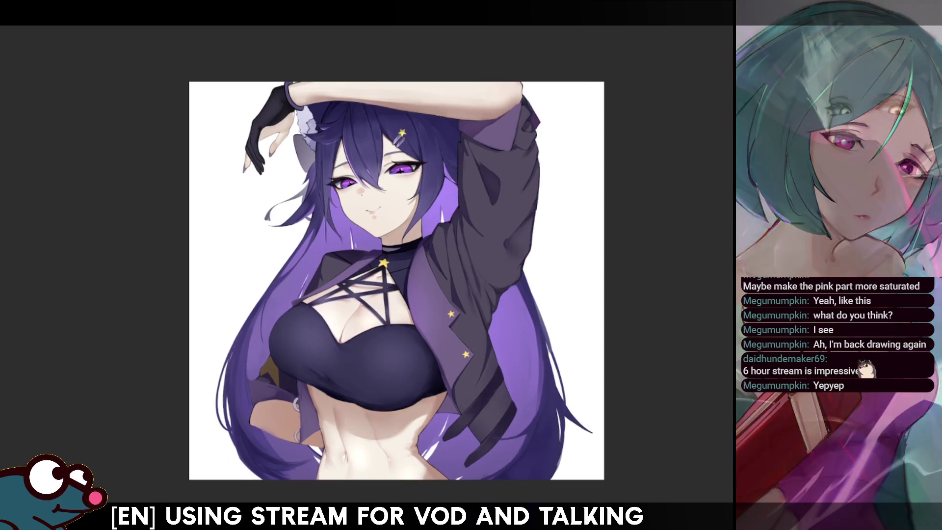
key("h")
key("h")
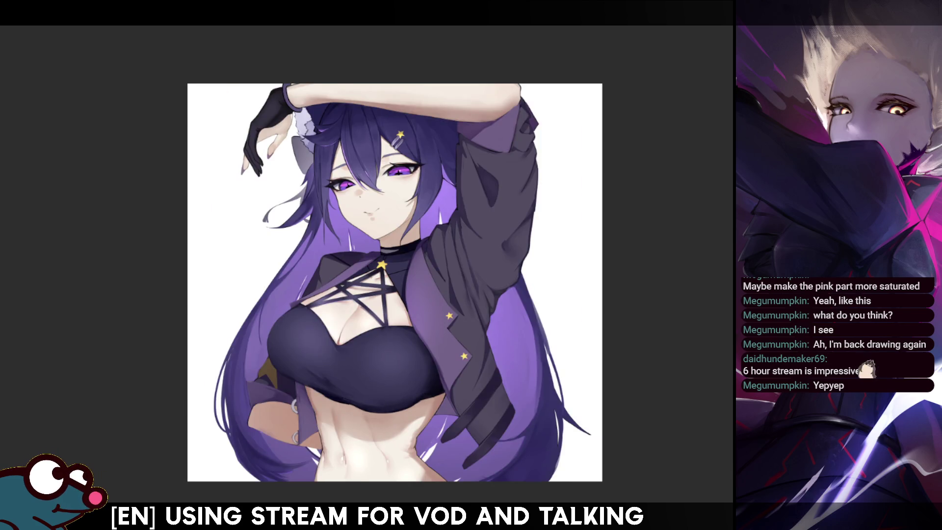
key("h")
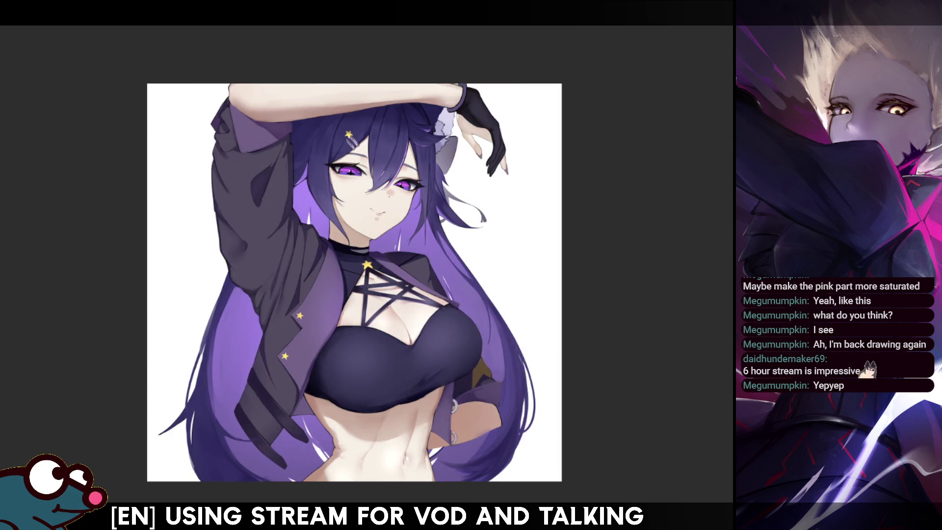
key("h")
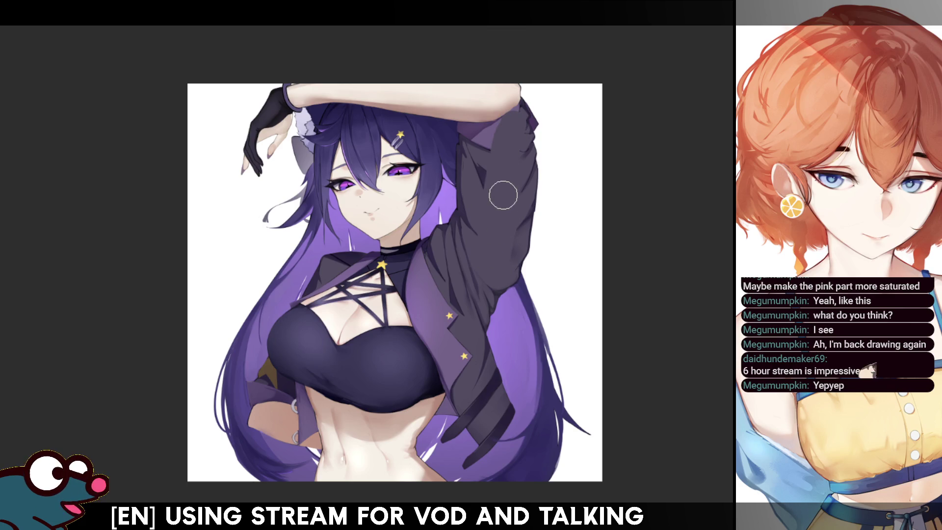
left_click_drag(535, 123, 527, 255)
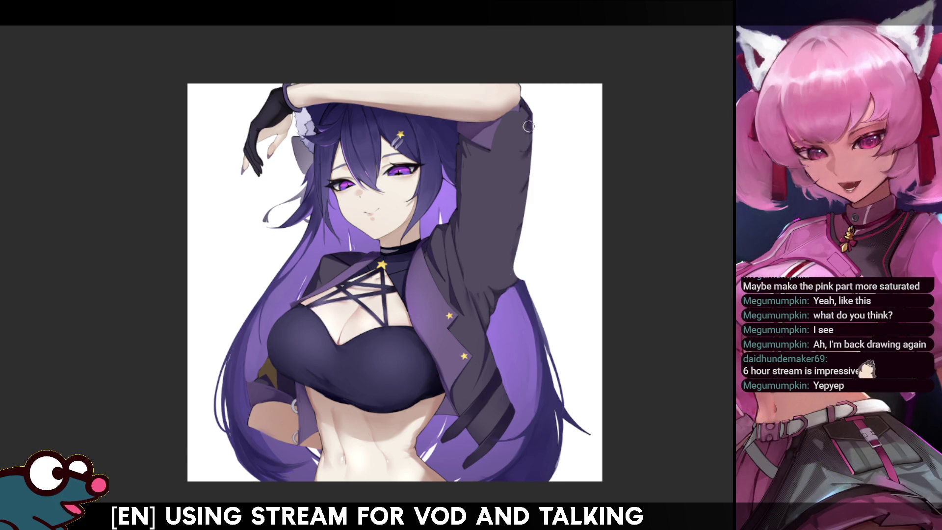
Step: Repaint the sleeve's right edge and darken it with several strokes, redoing one
left_click_drag(529, 123, 500, 273)
key("h")
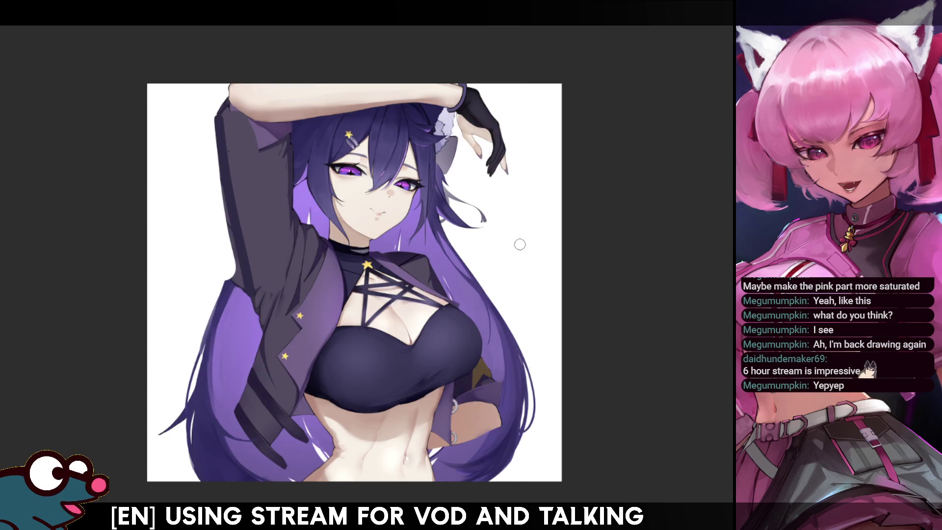
key("h")
left_click_drag(464, 152, 467, 249)
key("ctrl+z")
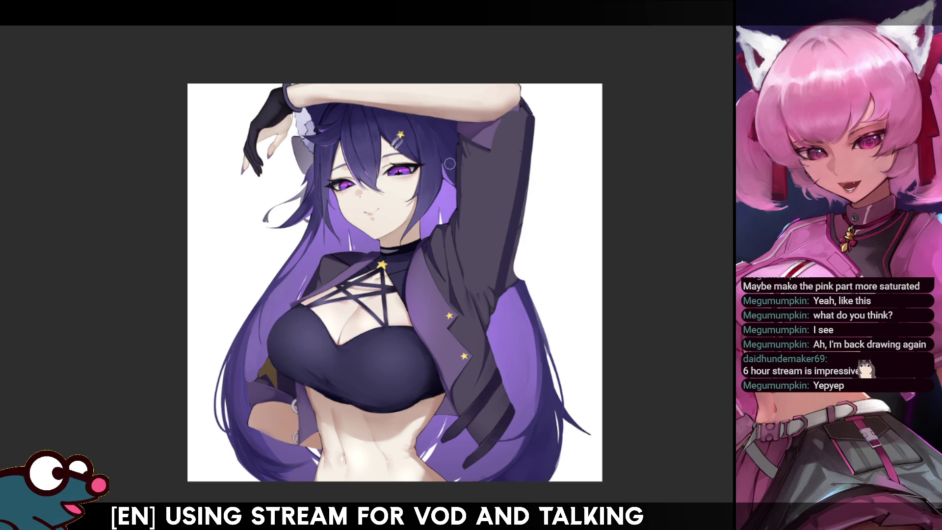
left_click_drag(458, 149, 461, 231)
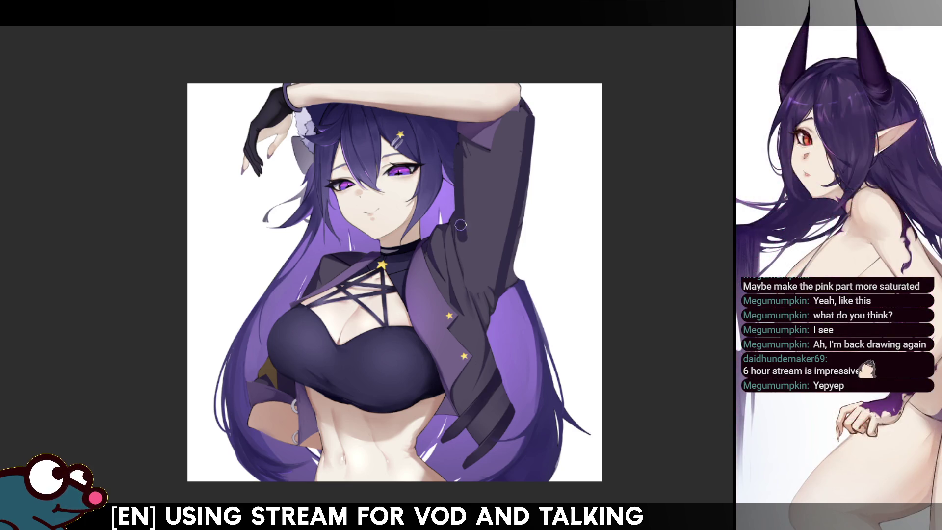
left_click_drag(460, 155, 459, 246)
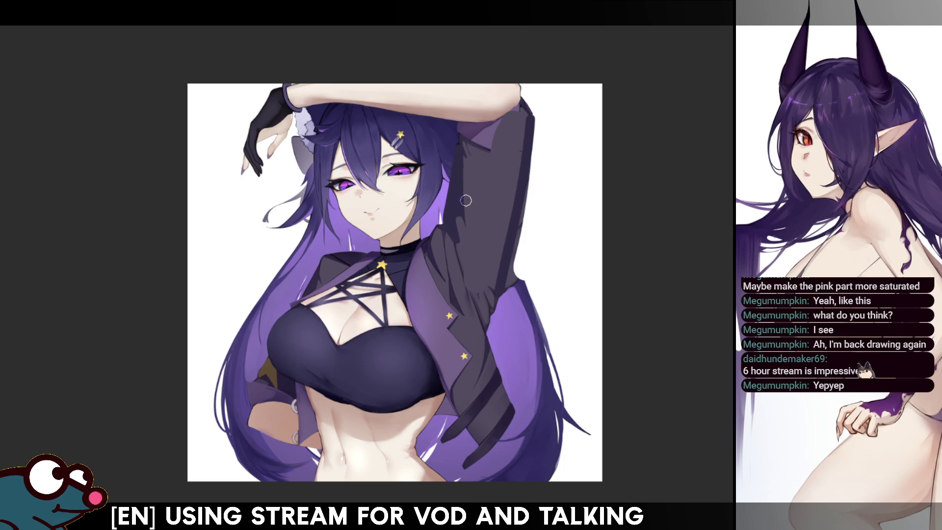
left_click_drag(455, 202, 466, 270)
key("h")
key("h")
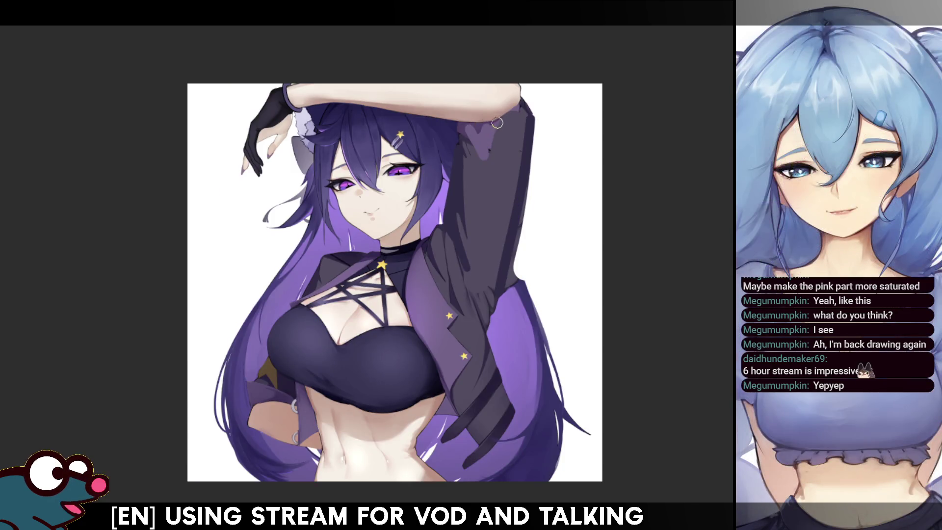
Step: Shade the forearm near the elbow and paint white over the sleeve's outer edge to slim it
mouse_move(495, 115)
left_mouse_down()
mouse_move(503, 87)
mouse_move(508, 108)
left_mouse_up()
key("h")
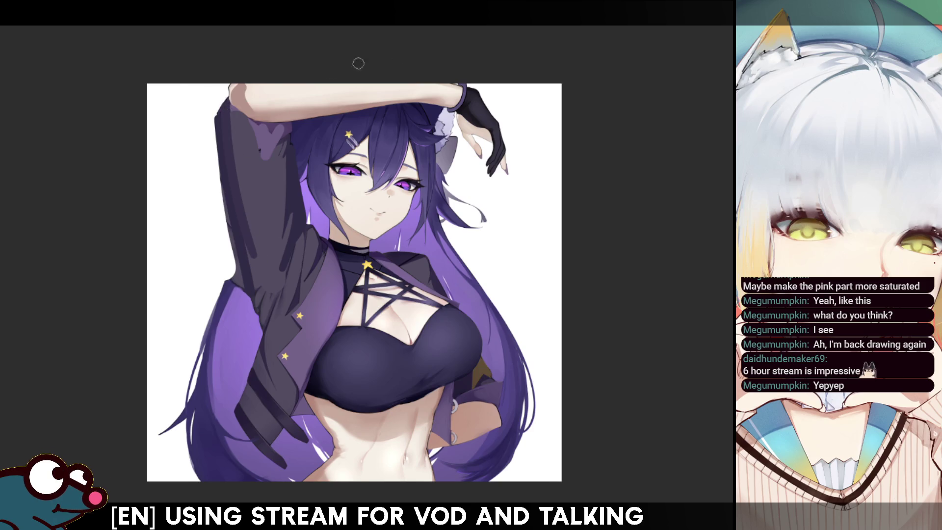
key("h")
left_click_drag(535, 96, 518, 277)
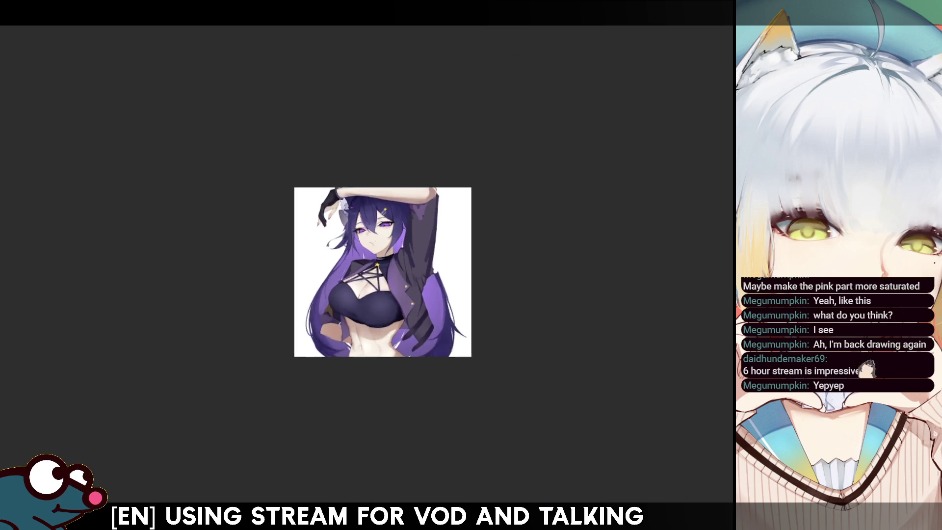
Step: Undo the white overpaint on the sleeve, comparing both versions in mirrored view
key("h")
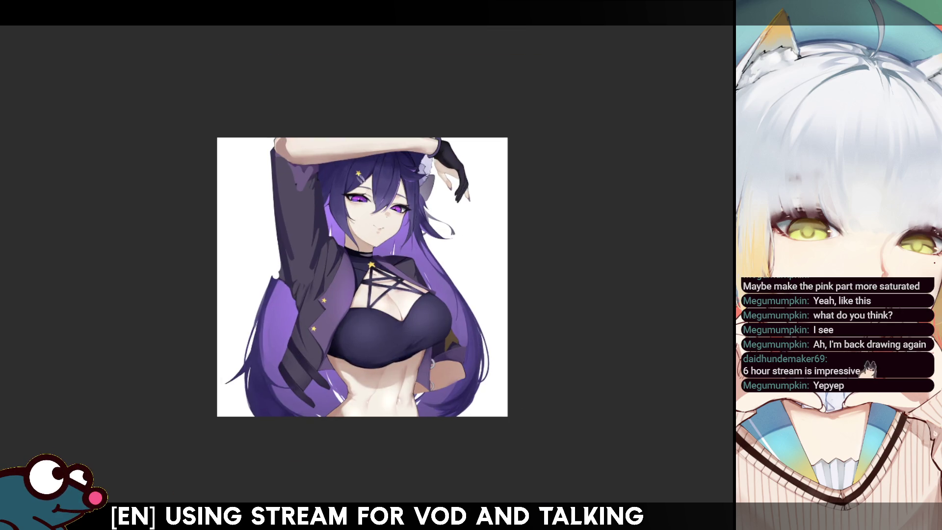
key("h")
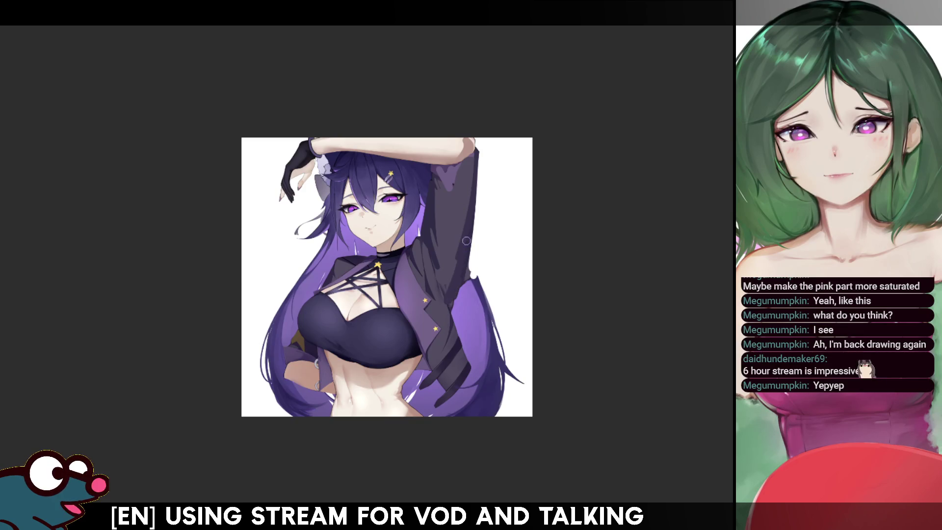
key("h")
key("h")
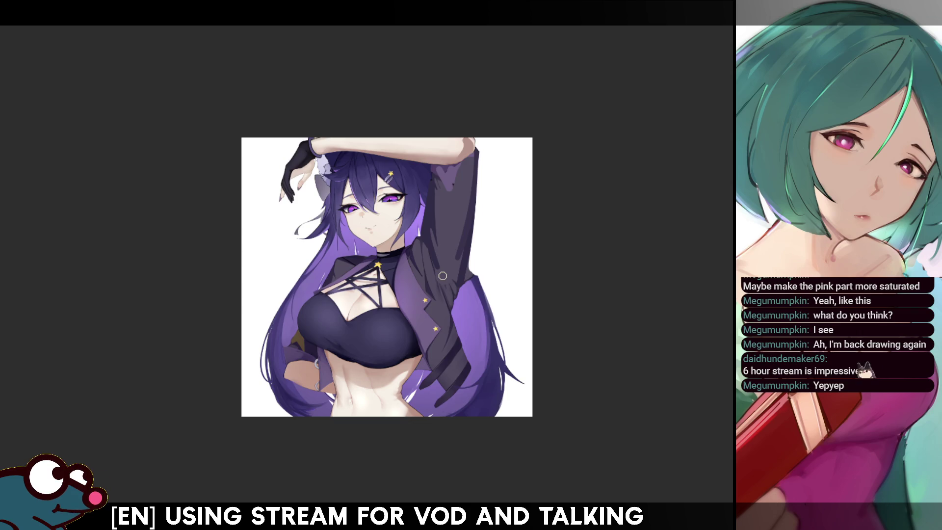
key("ctrl+z")
key("ctrl+z")
key("ctrl+z")
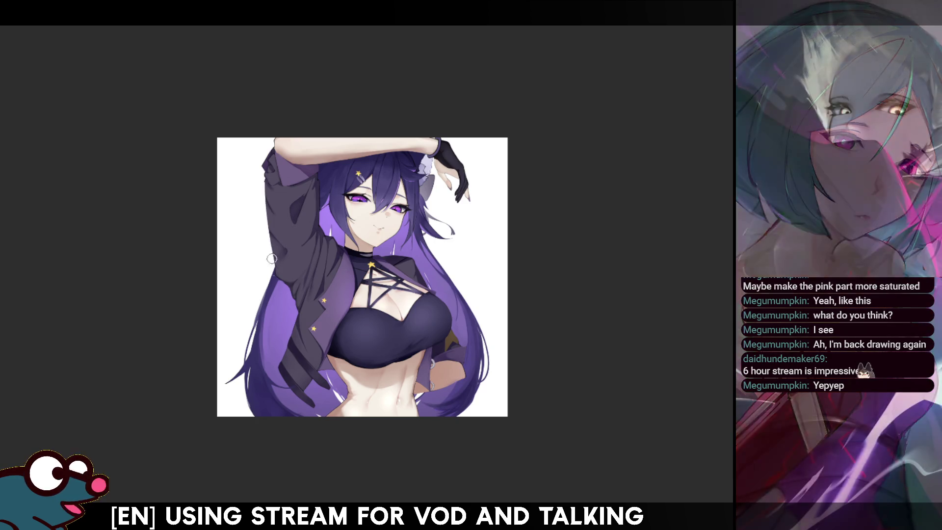
key("m")
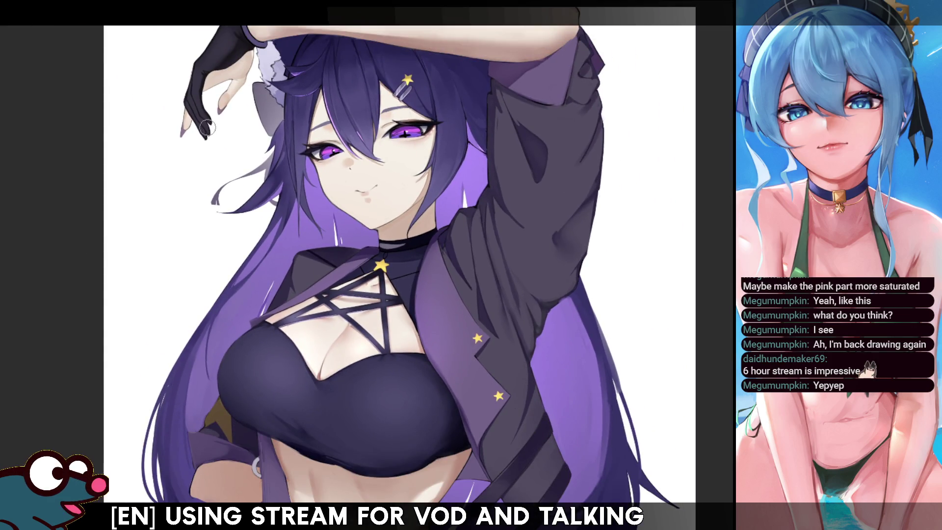
key("bracketright")
key("bracketright")
key("bracketright")
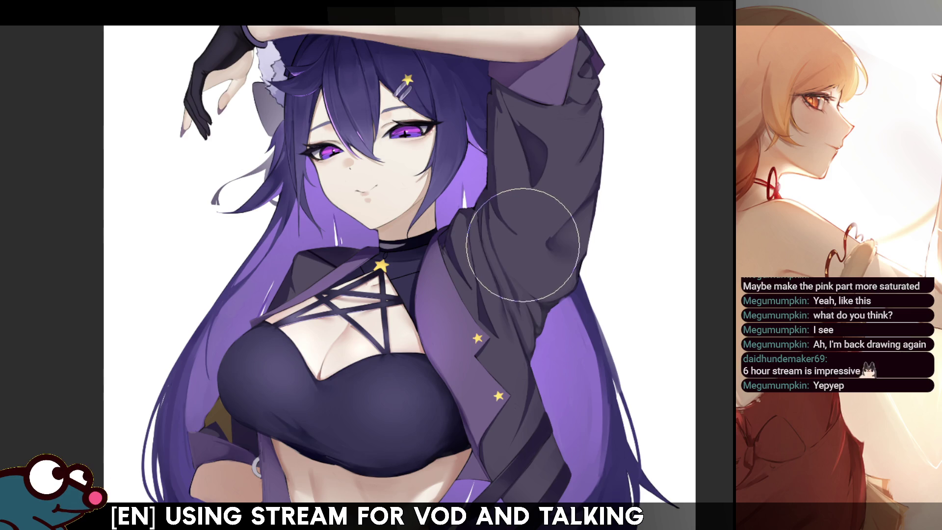
key("h")
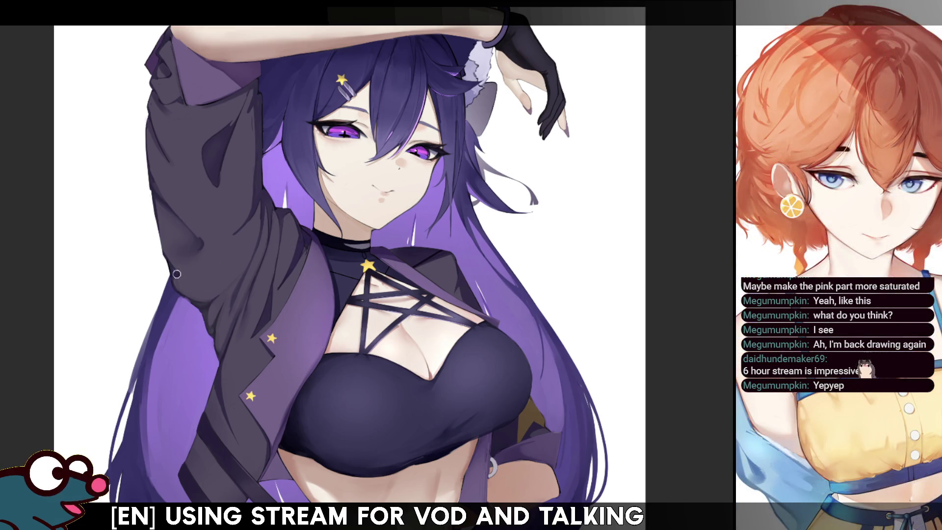
key("h")
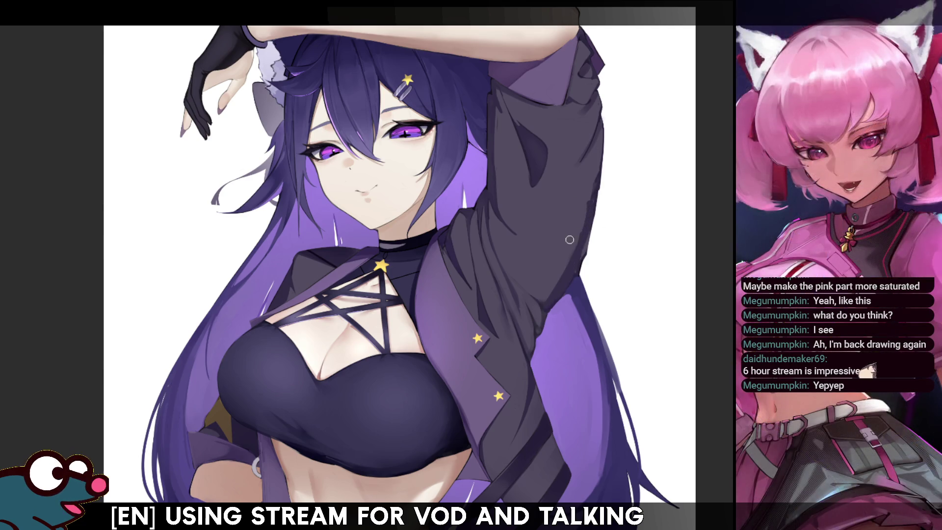
key("h")
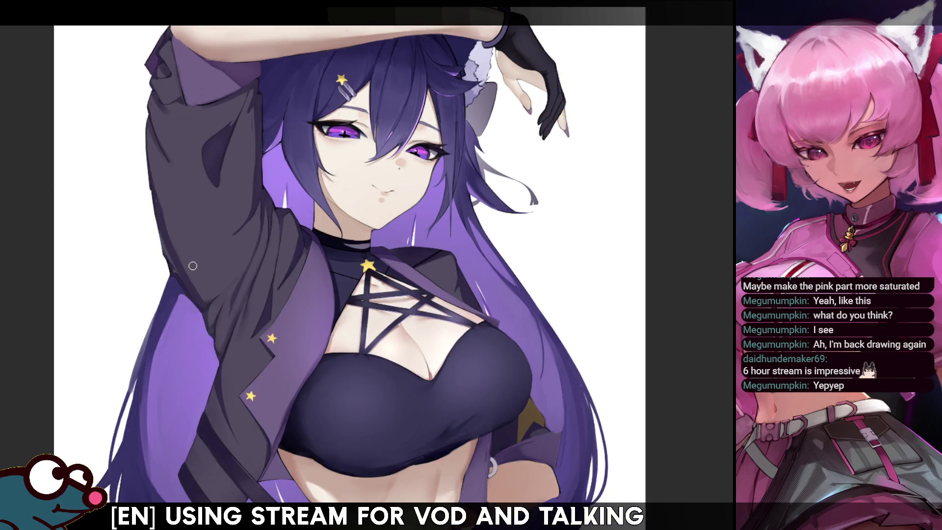
key("h")
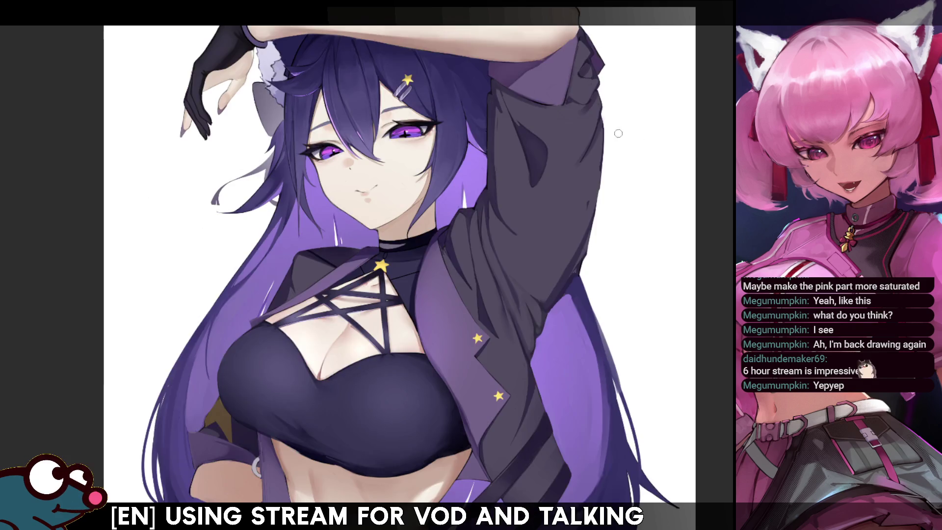
scroll(382, 272, "down", 5)
scroll(382, 272, "up", 3)
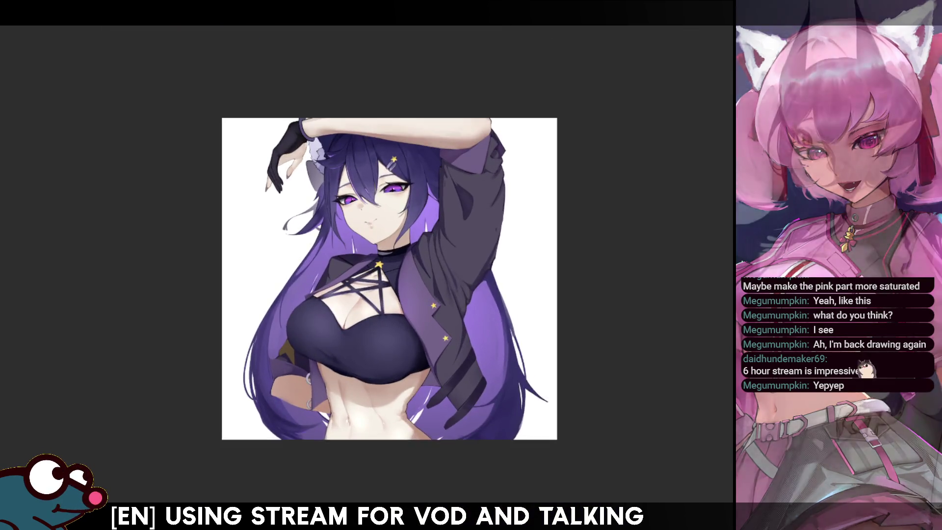
key("h")
key("h")
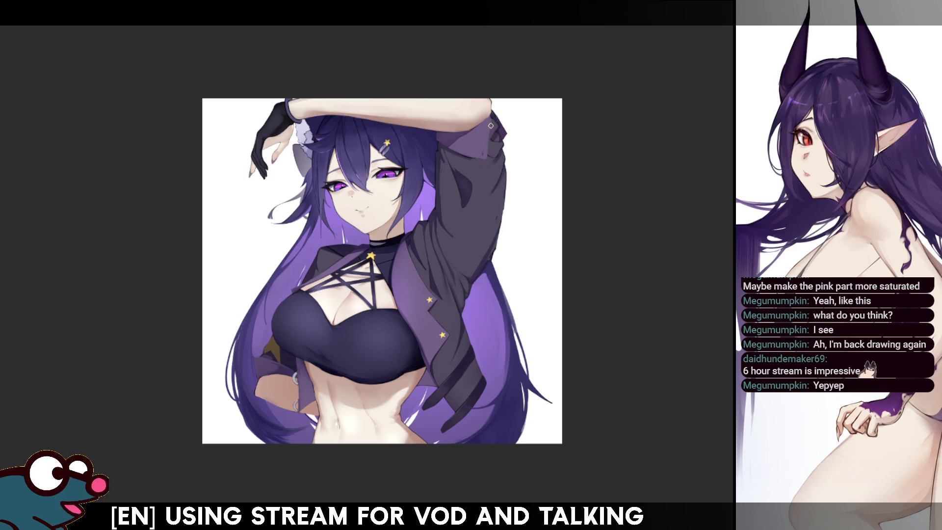
key("h")
key("h")
key("h")
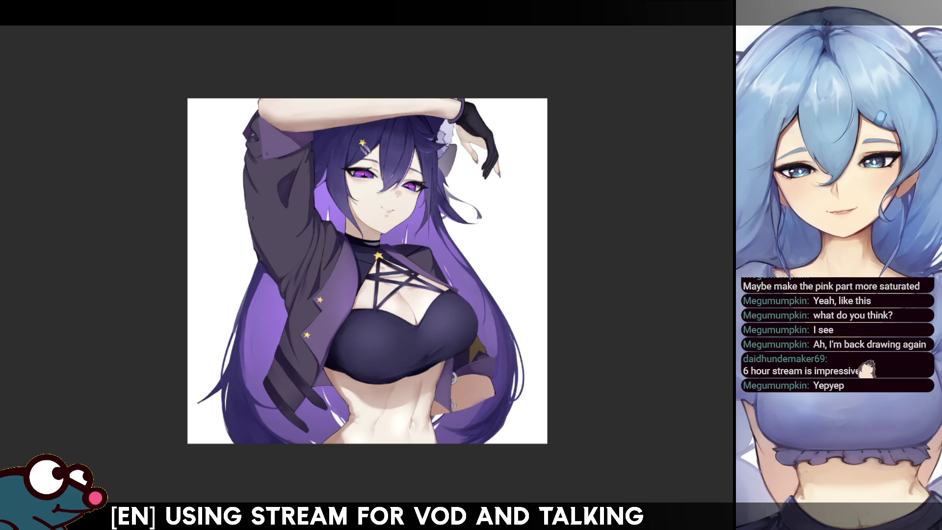
key("h")
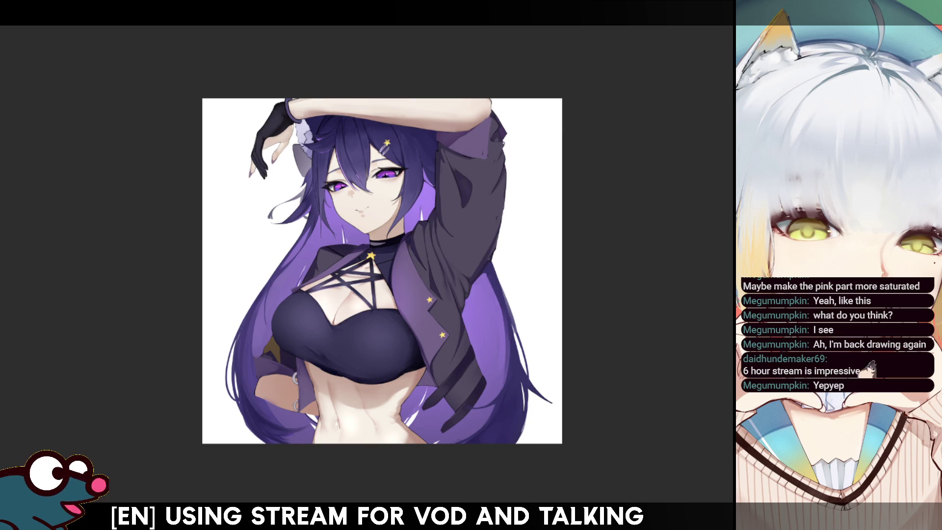
key("h")
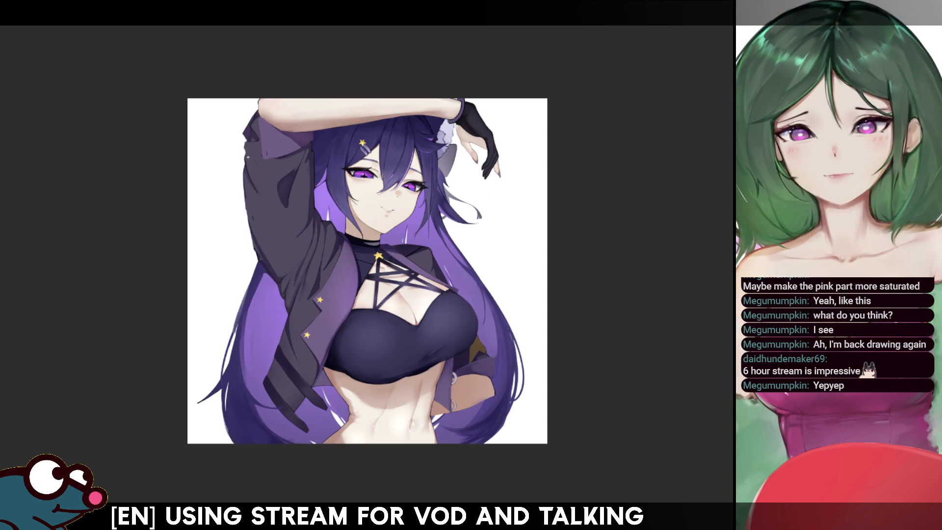
key("h")
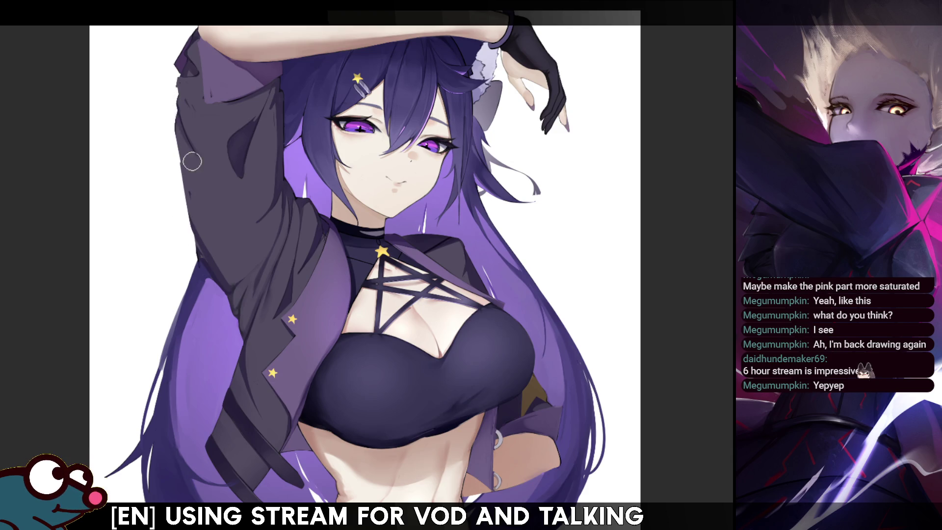
left_click_drag(192, 244, 175, 123)
Step: Undo the earlier sleeve stroke and restroke the sleeve's upper edge darker, checking it mirrored
key("h")
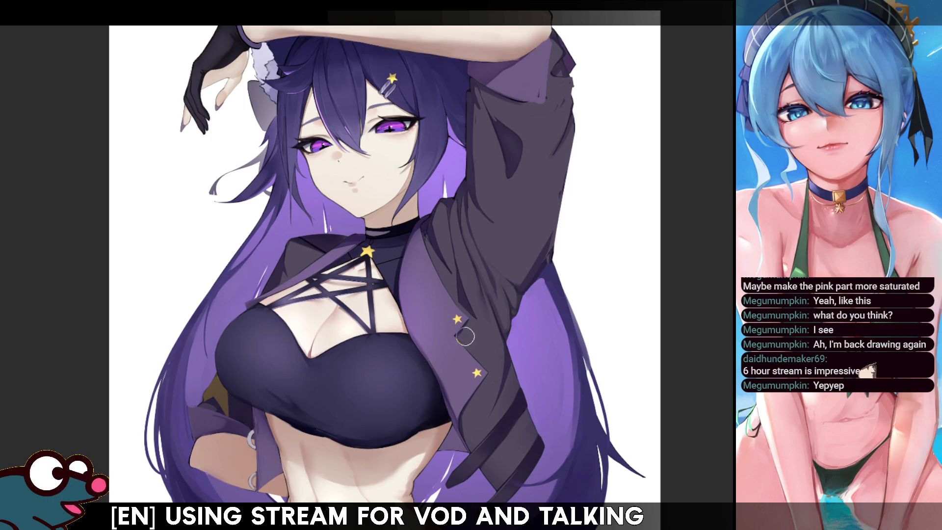
key("m")
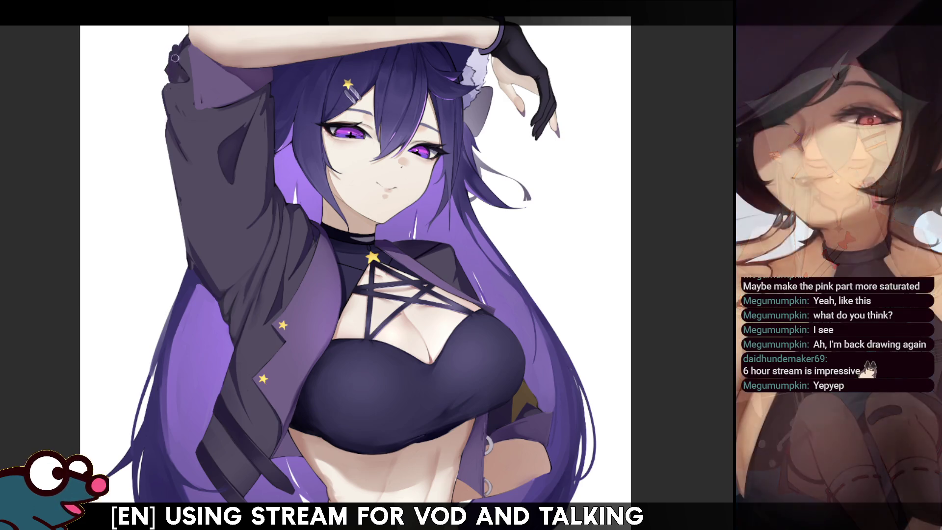
key("ctrl+z")
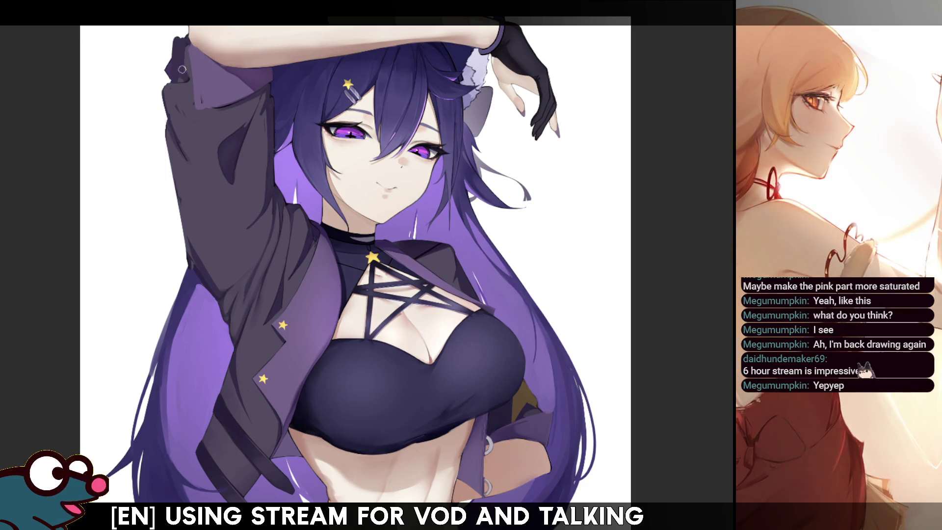
left_click_drag(182, 69, 179, 69)
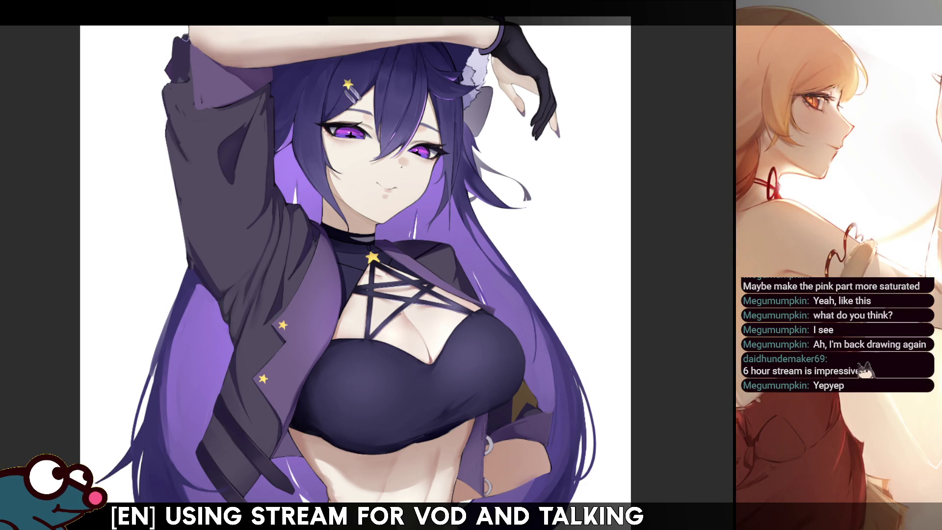
key("m")
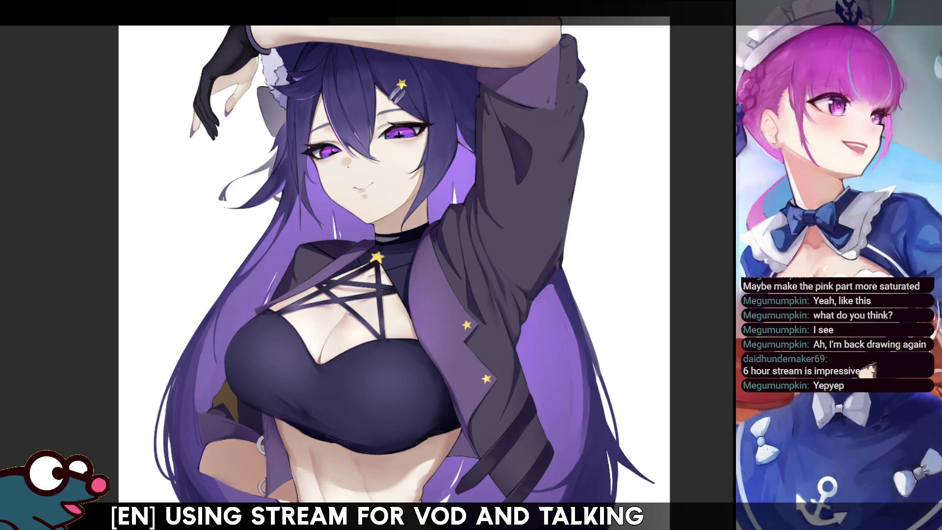
key("m")
key("m")
key("m")
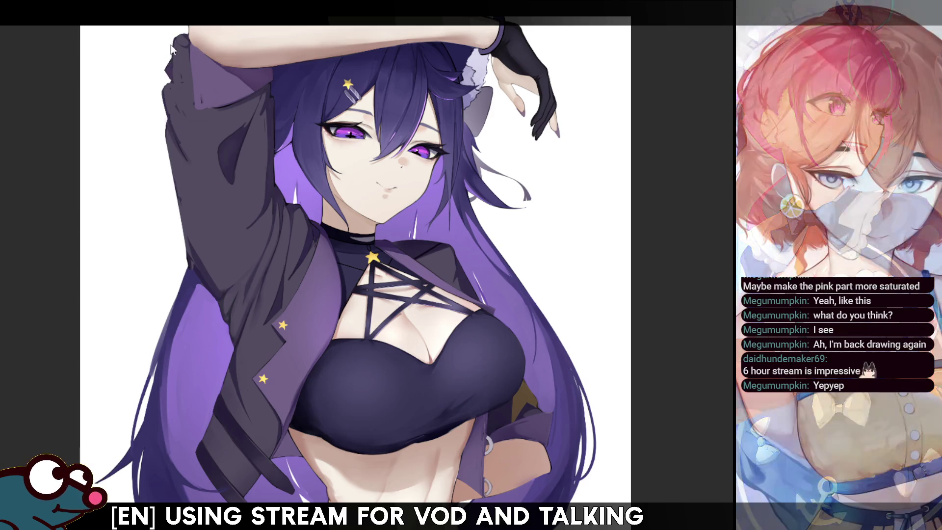
key("m")
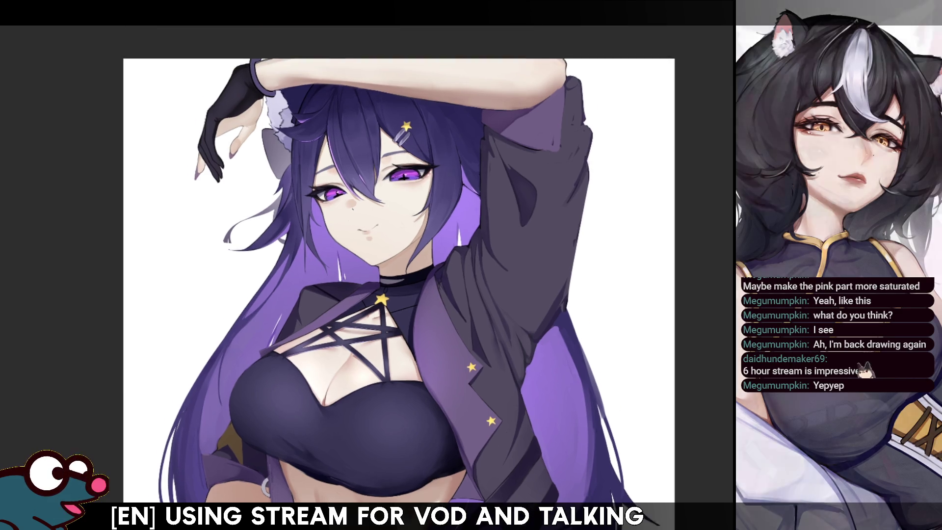
key("h")
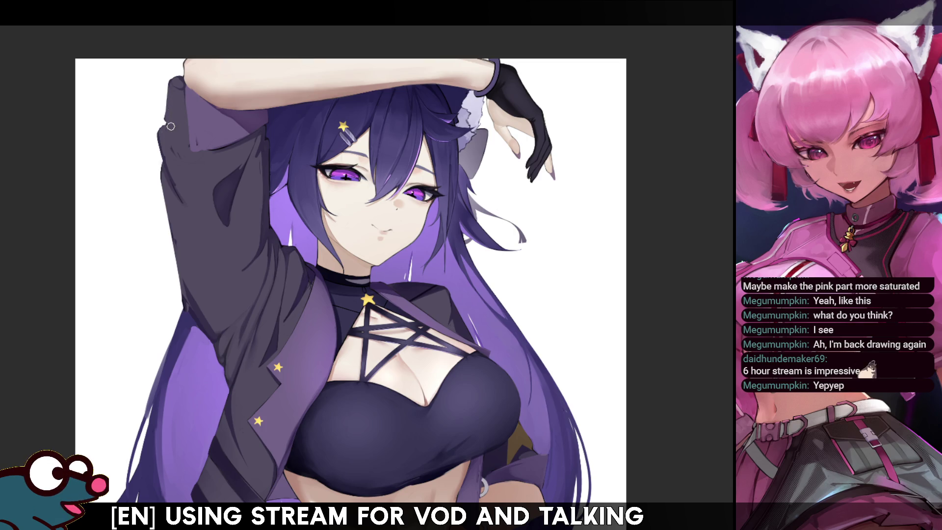
Step: Flip the canvas view back and forth repeatedly to check the illustration's balance, ending unmirrored
key("h")
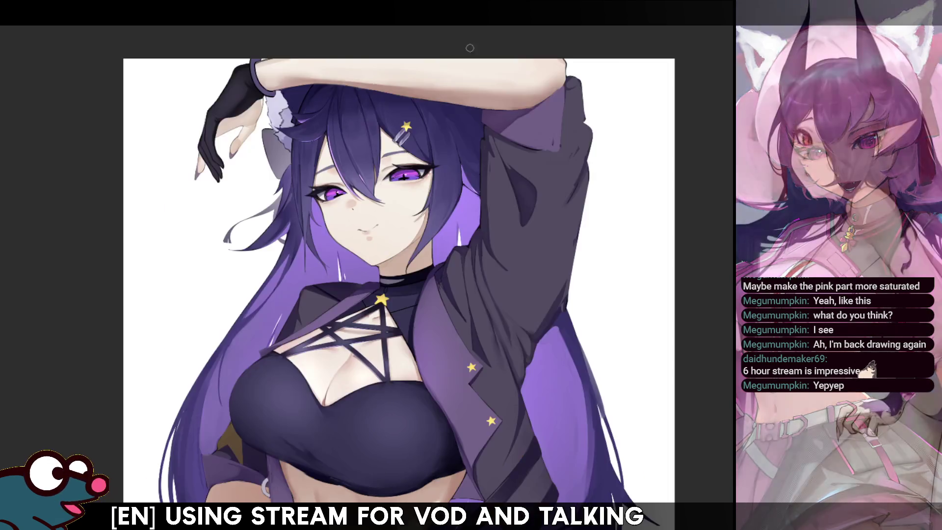
key("h")
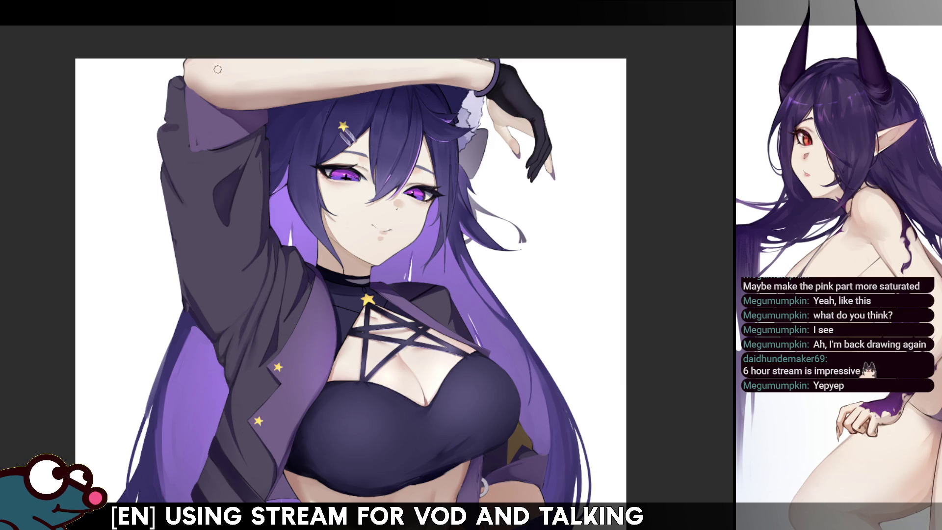
key("h")
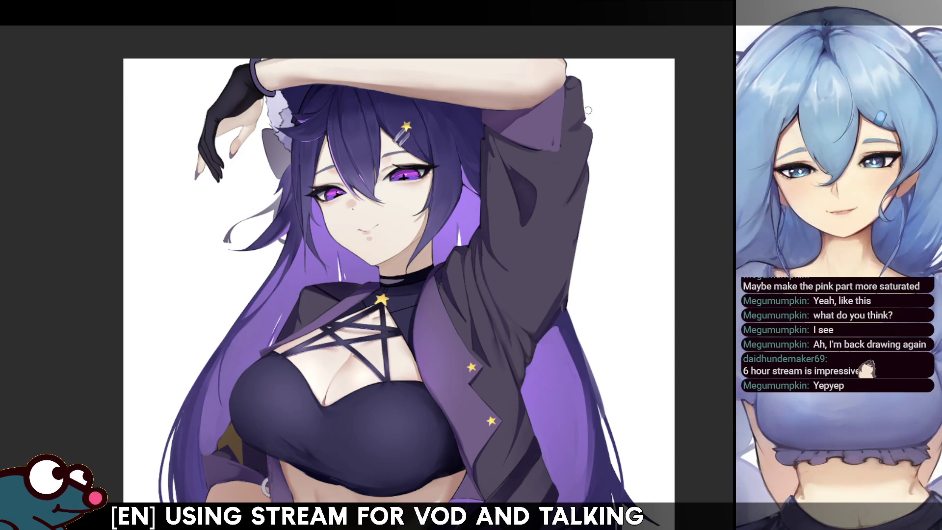
key("h")
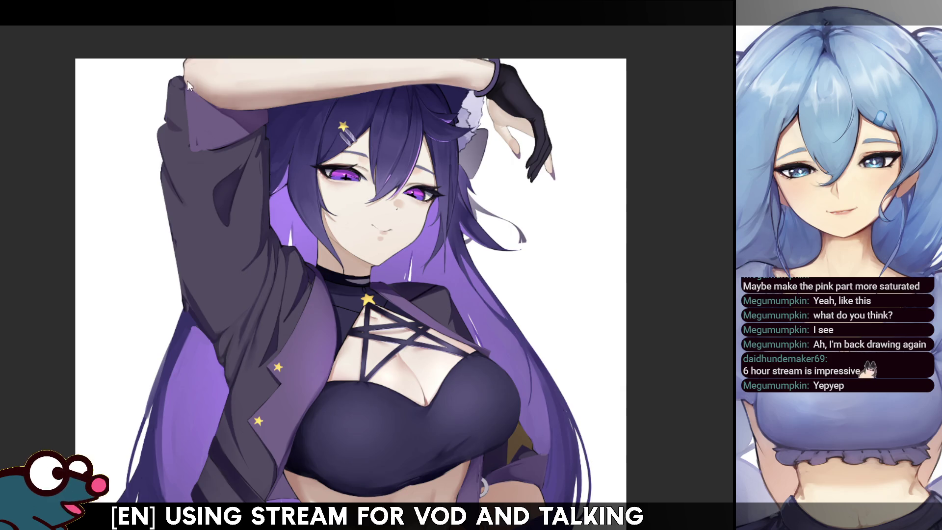
key("h")
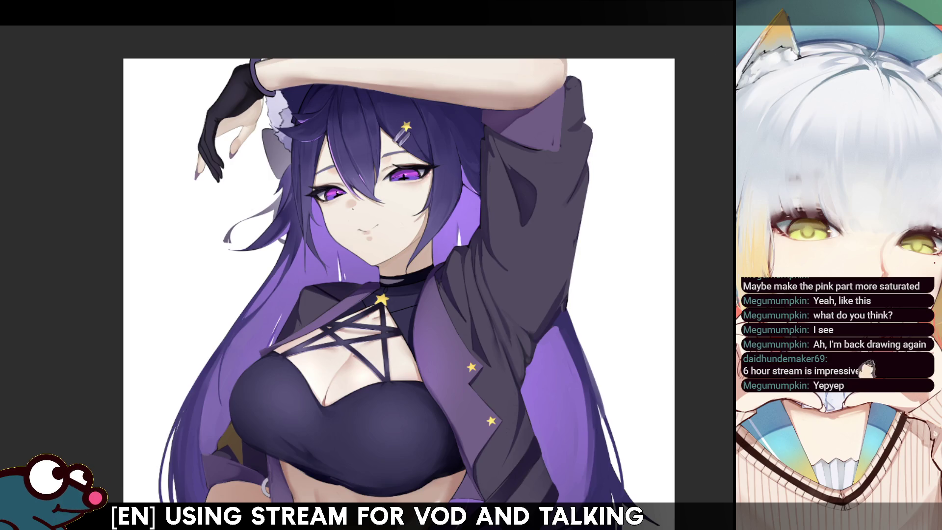
key("h")
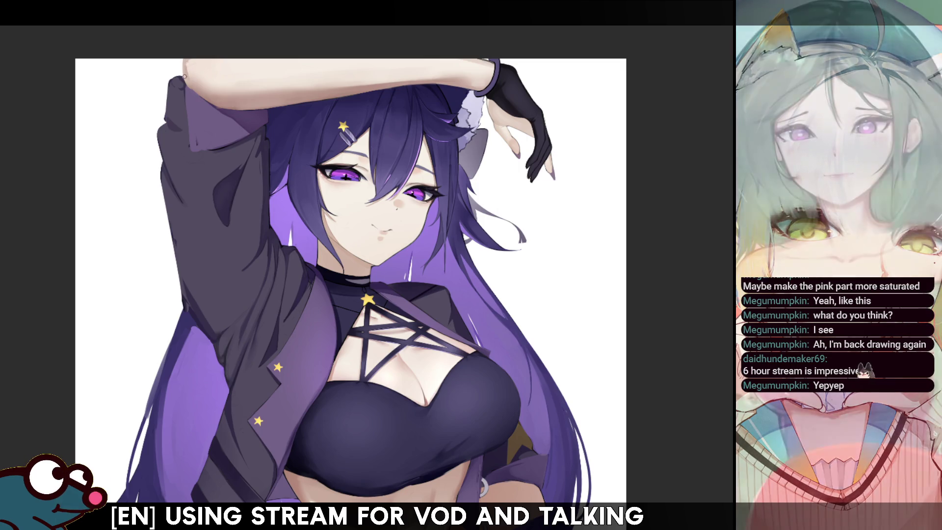
key("h")
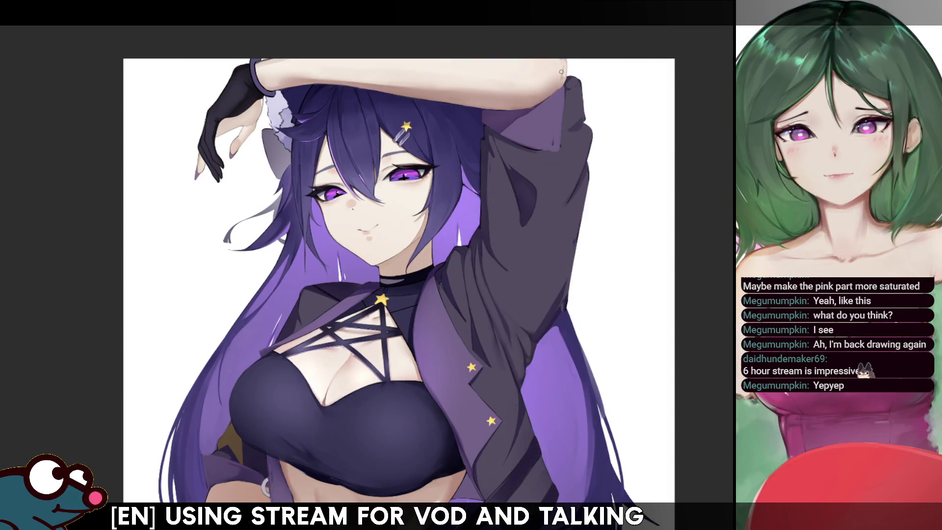
key("h")
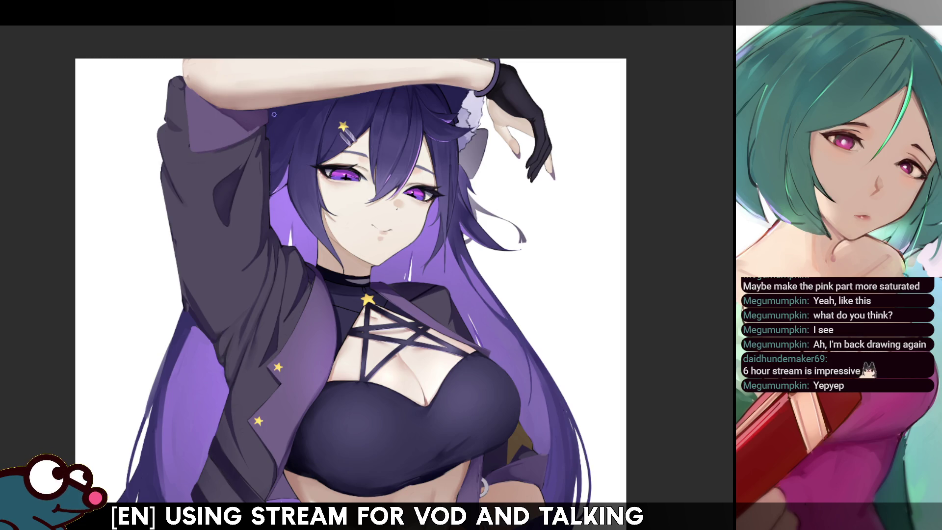
key("h")
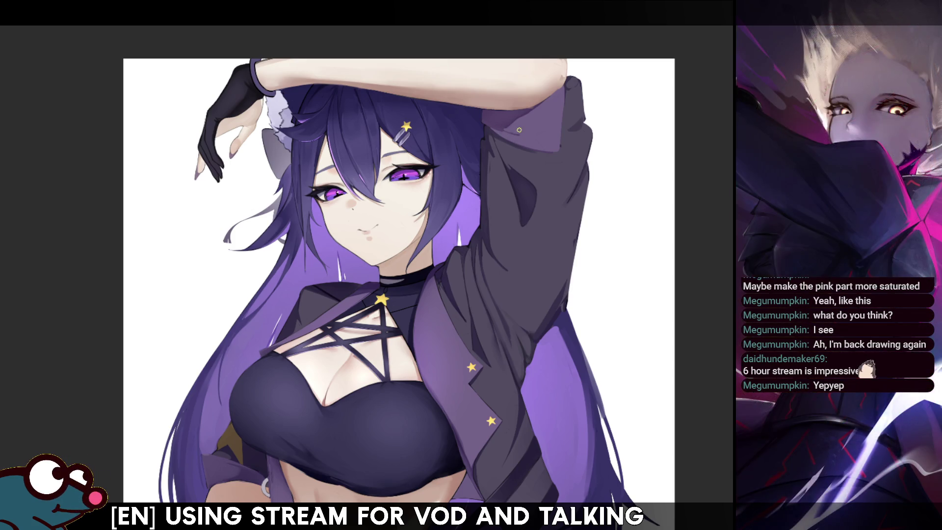
key("h")
key("h")
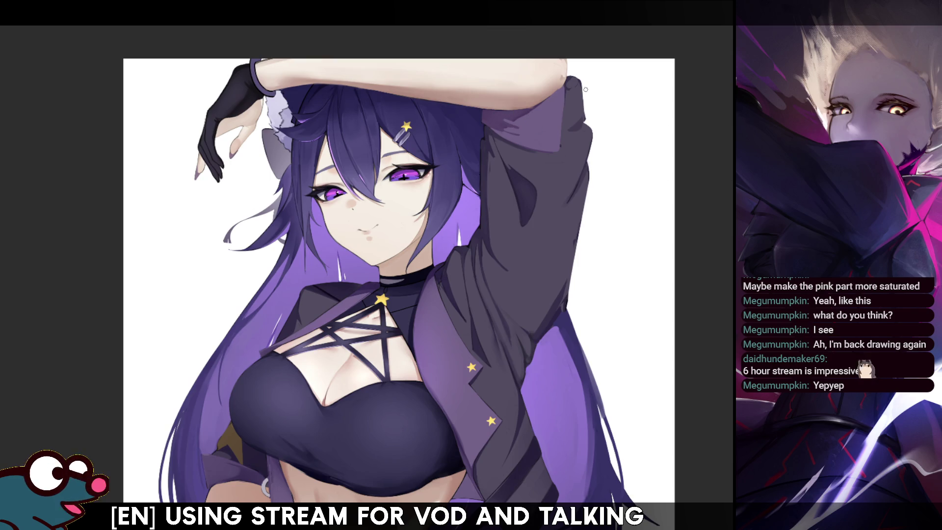
key("h")
key("h")
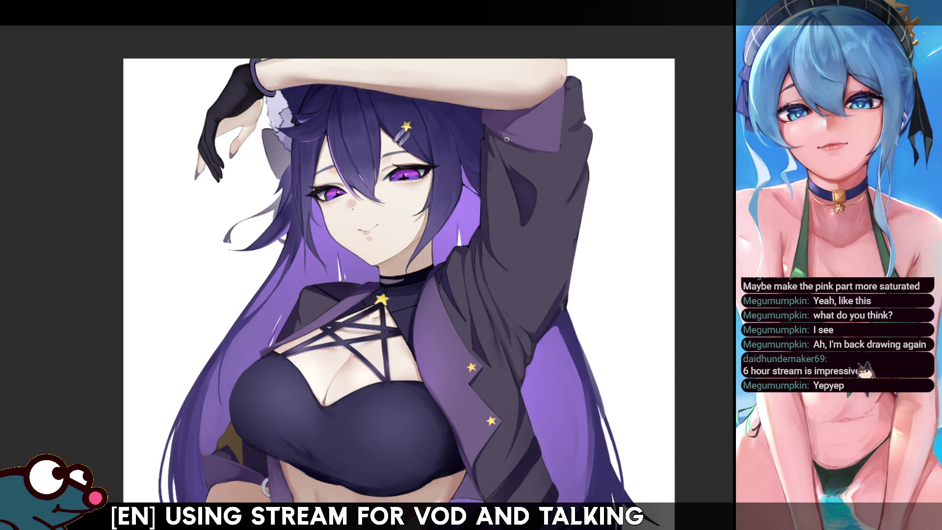
key("h")
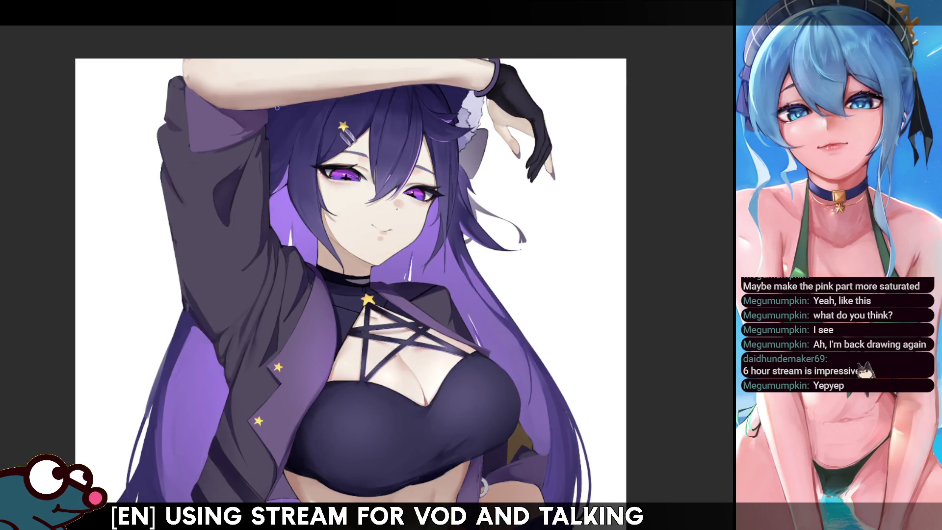
key("h")
key("h")
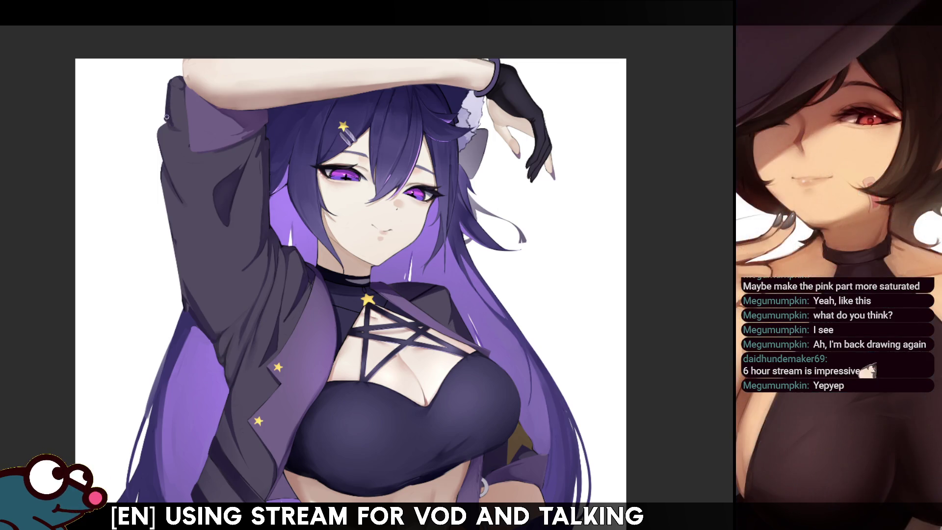
key("h")
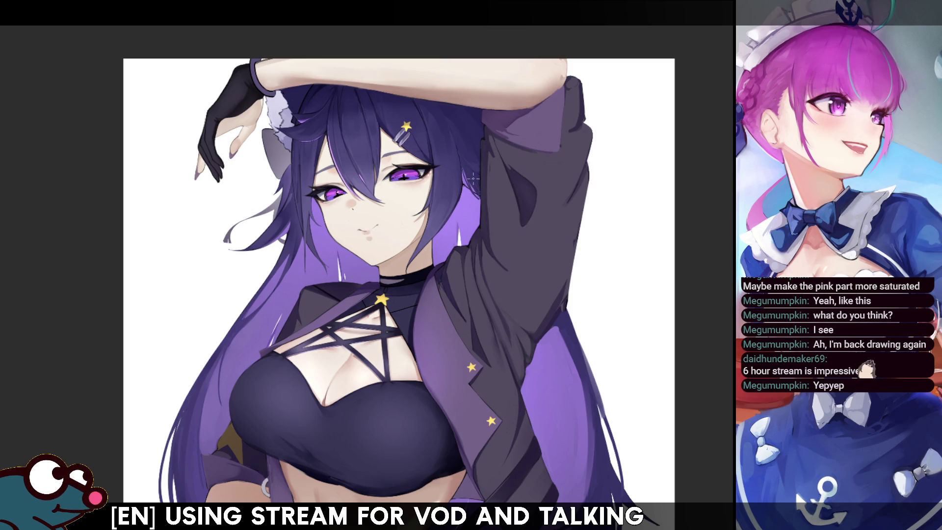
key("h")
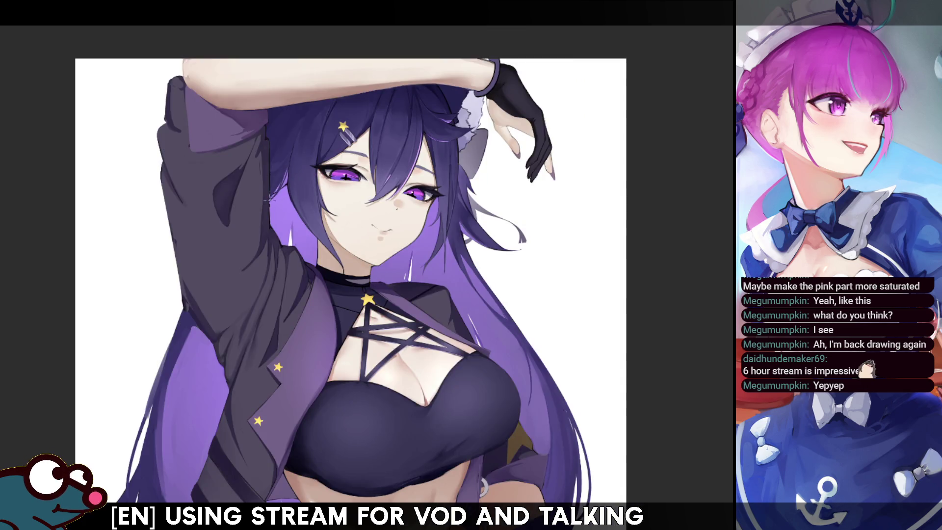
key("h")
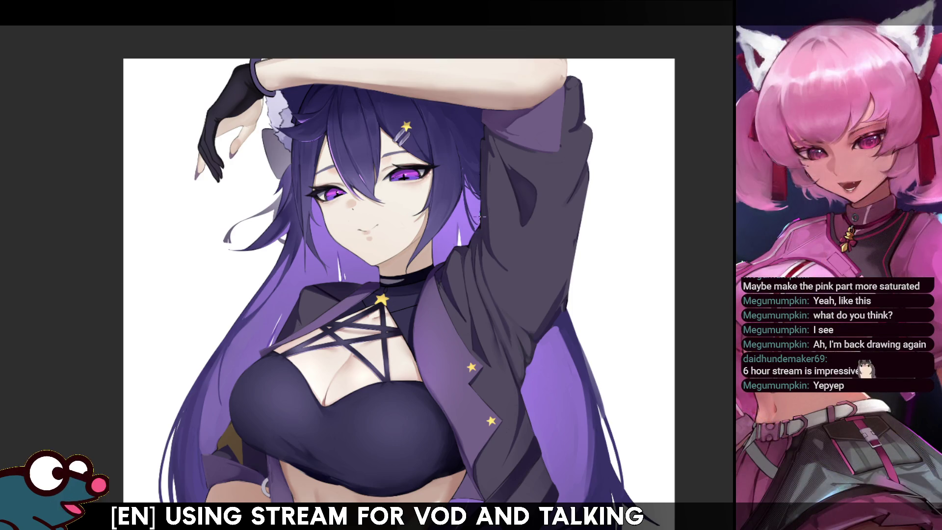
key("h")
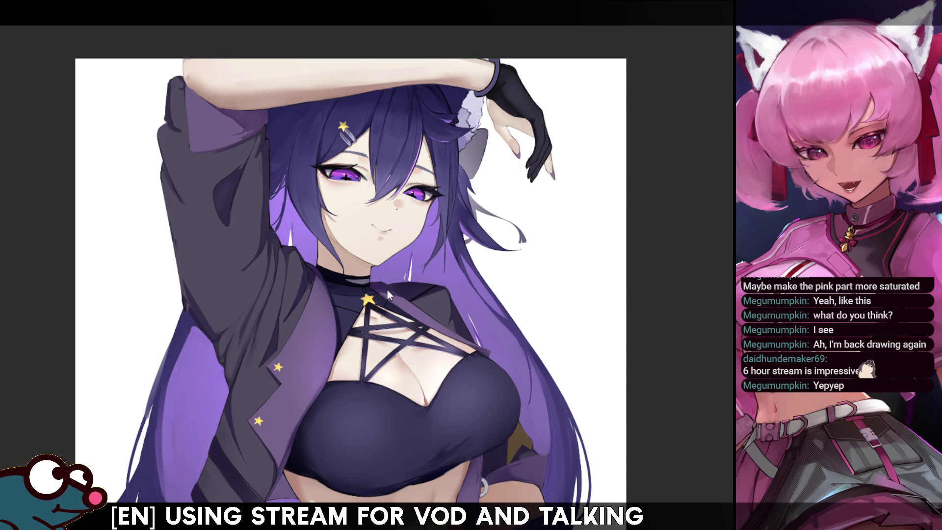
key("h")
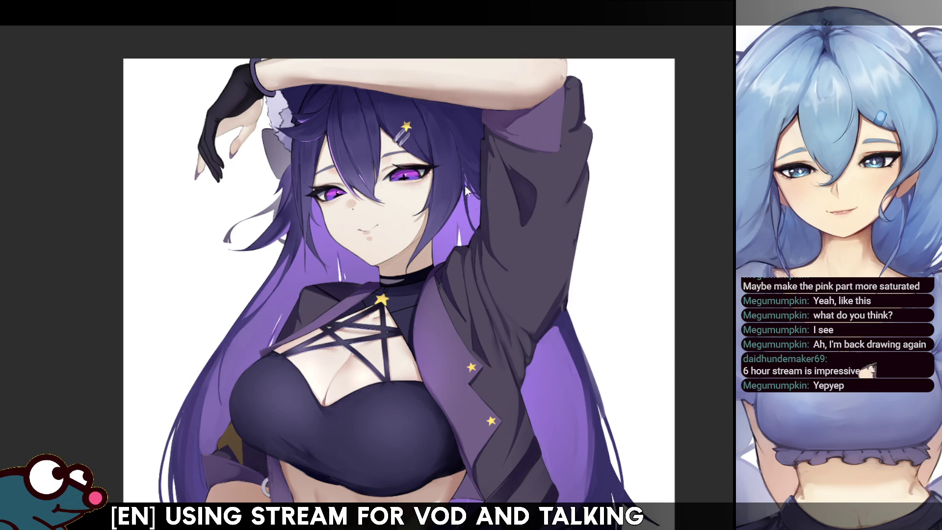
key("h")
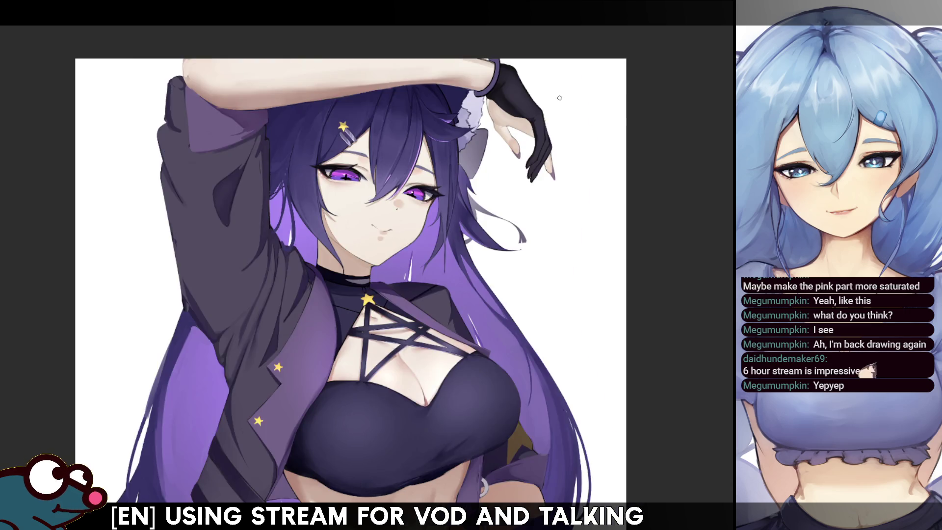
key("h")
left_click_drag(459, 197, 464, 249)
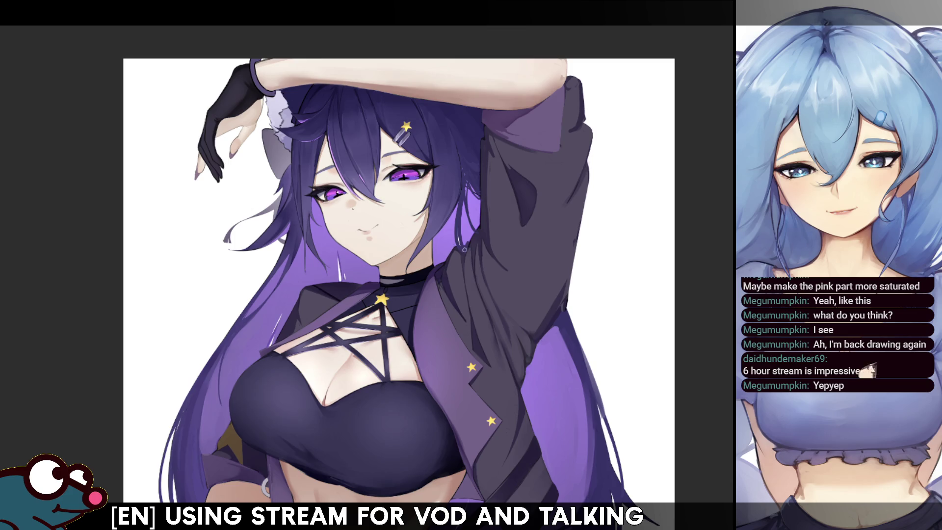
key("ctrl+z")
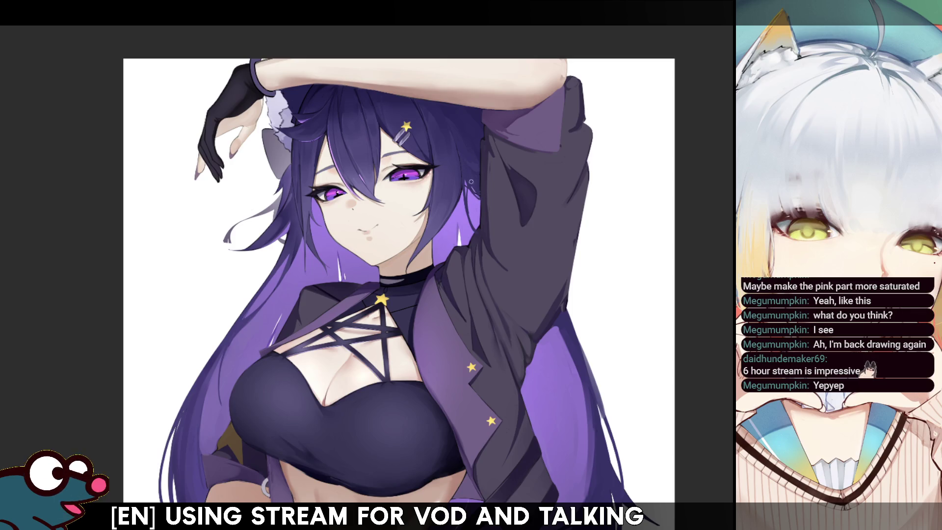
key("h")
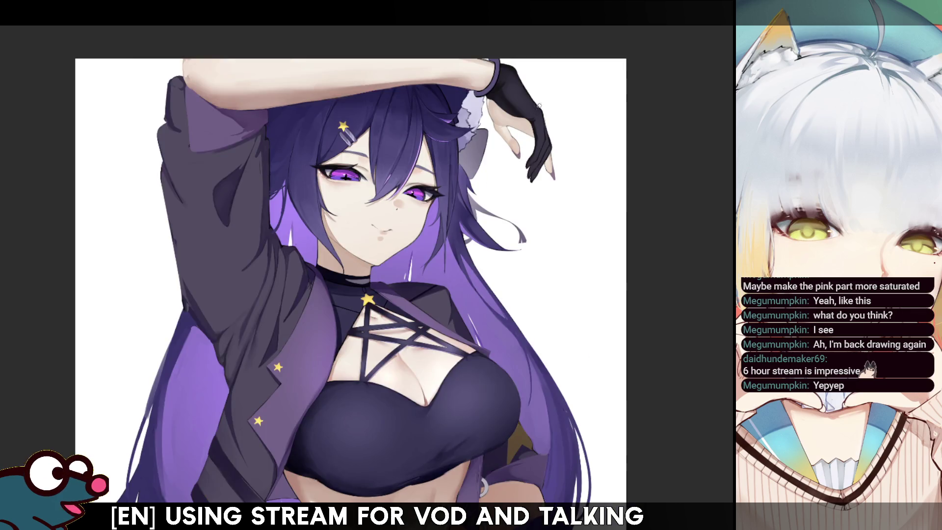
key("h")
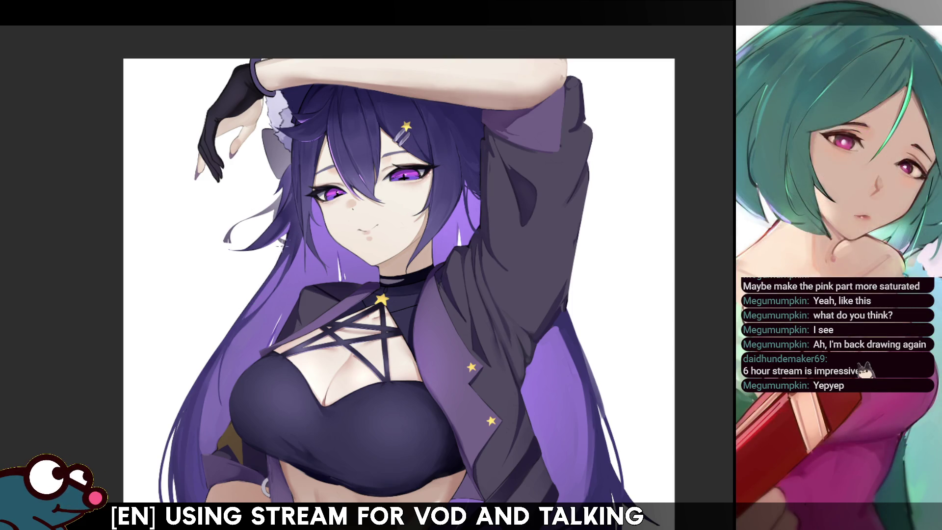
key("h")
key("h")
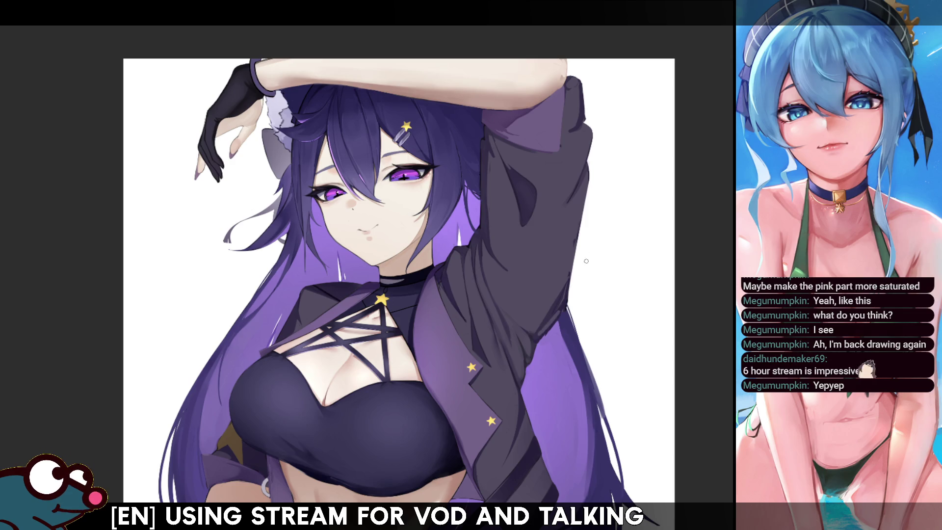
key("h")
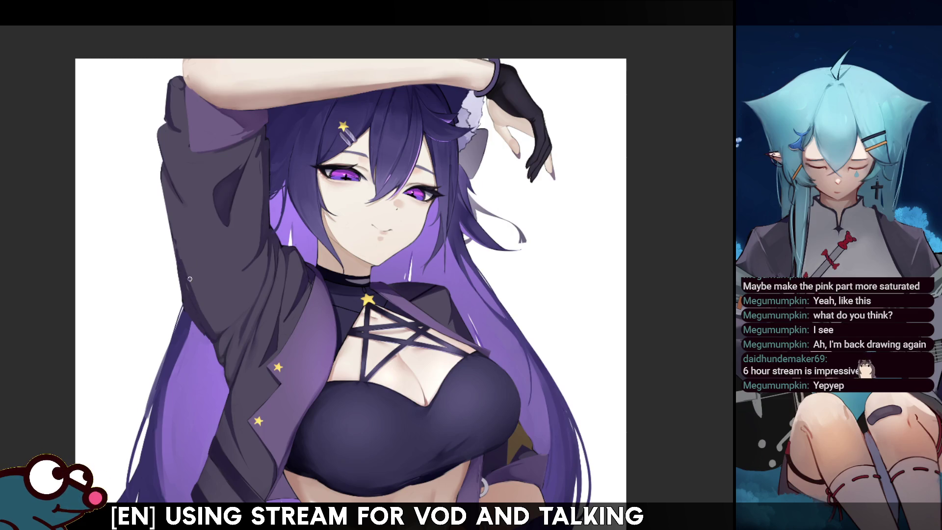
key("h")
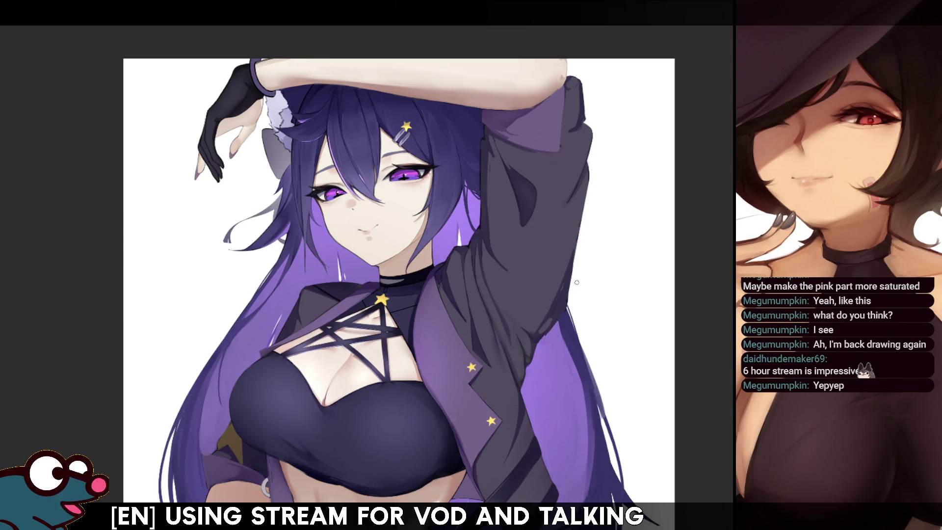
left_click_drag(403, 279, 411, 299)
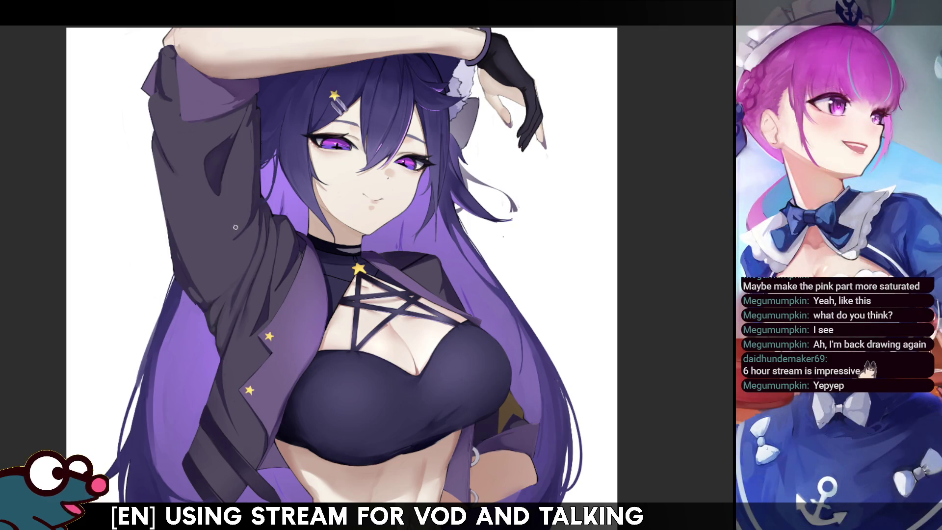
key("h")
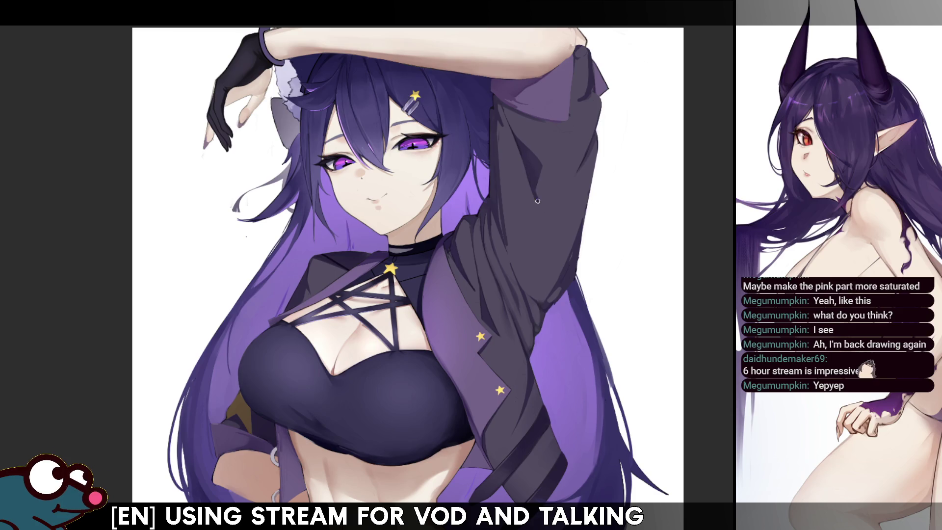
mouse_move(538, 202)
left_mouse_down()
mouse_move(530, 163)
mouse_move(539, 204)
left_mouse_up()
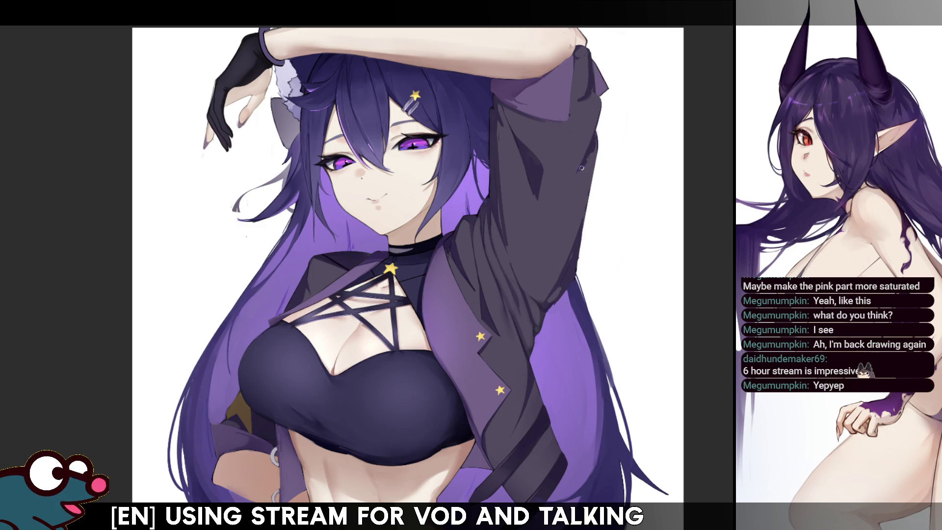
key("h")
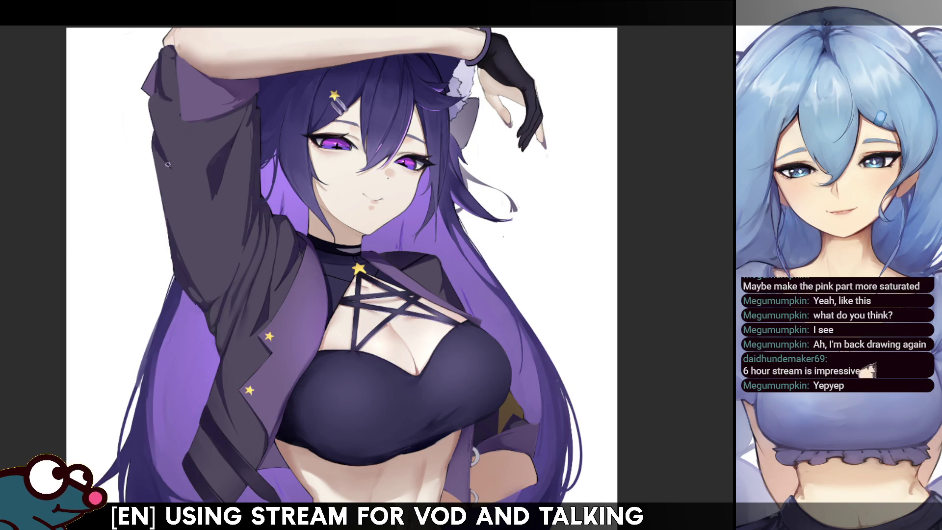
key("h")
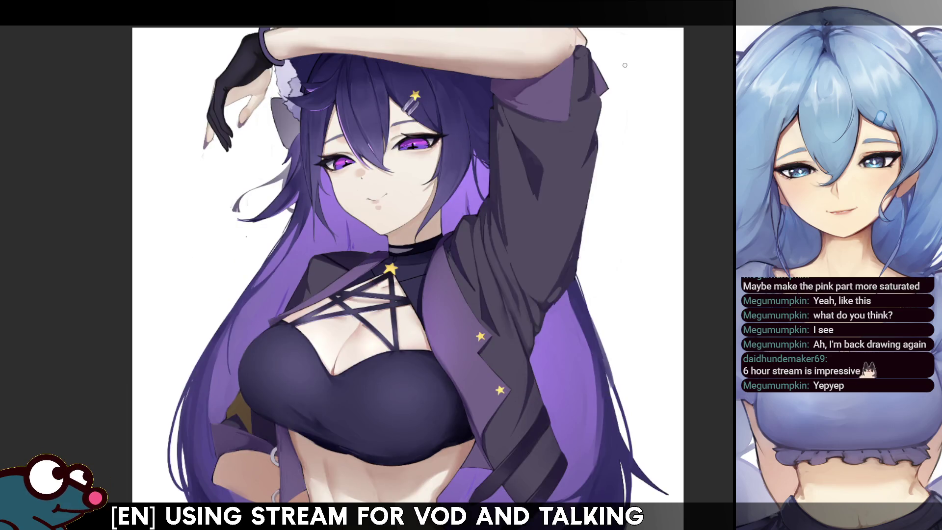
scroll(411, 265, "down", 1)
scroll(411, 265, "up", 1)
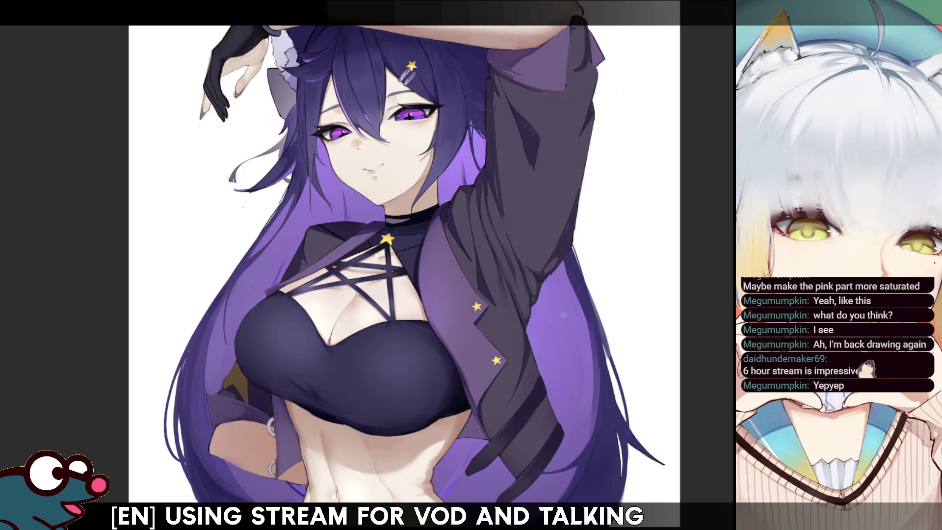
key("h")
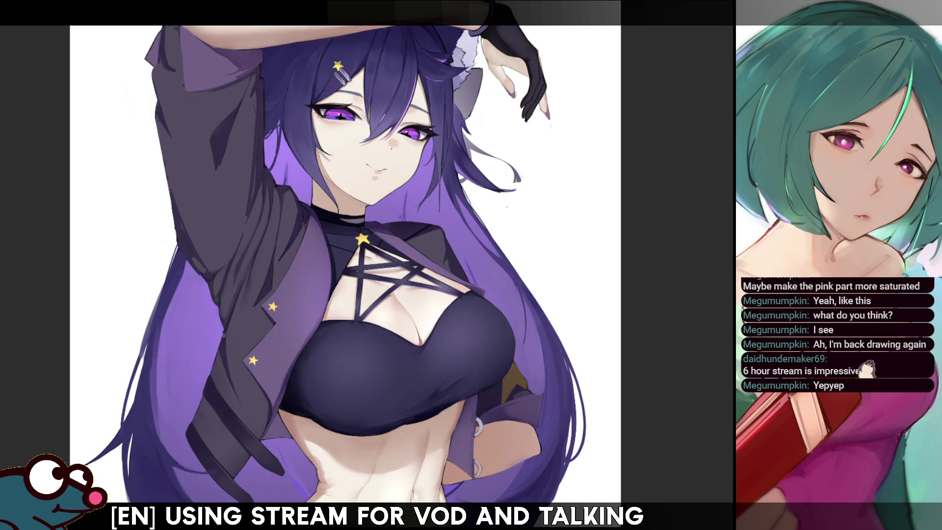
key("h")
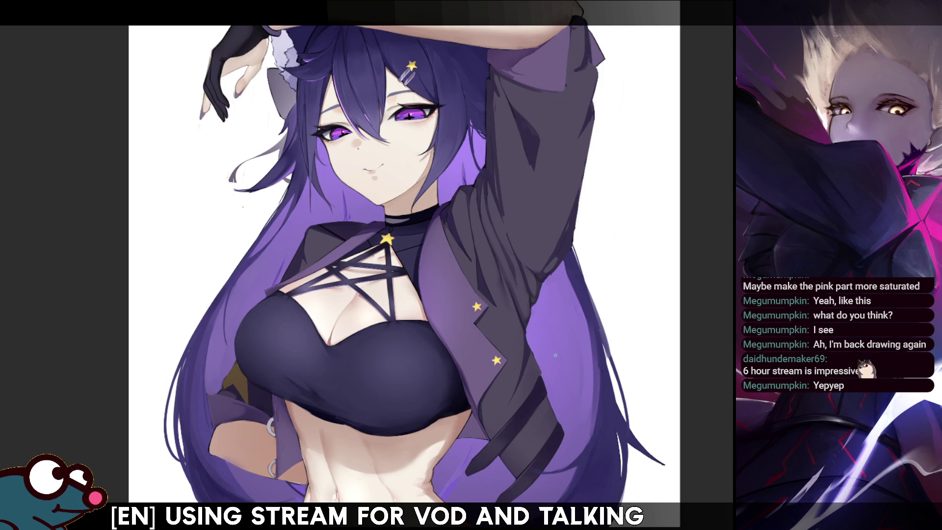
key("h")
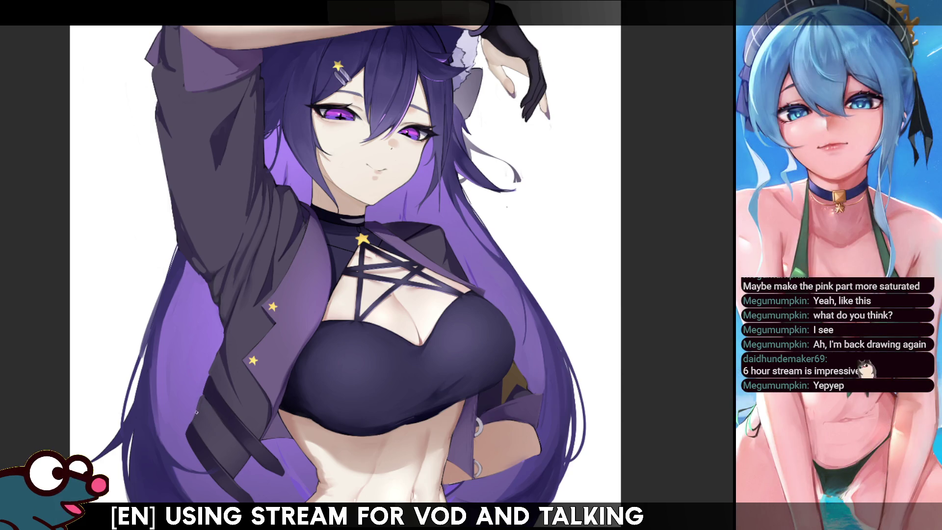
key("h")
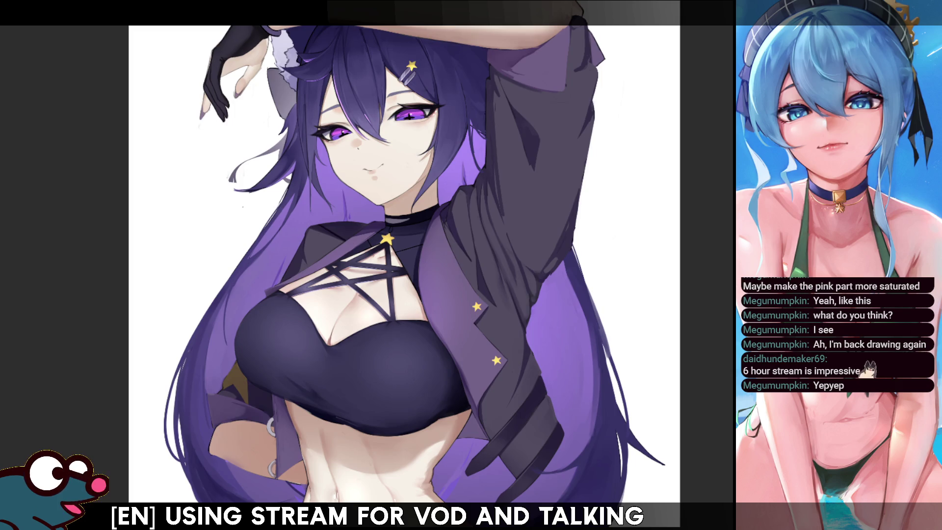
scroll(402, 265, "down", 3)
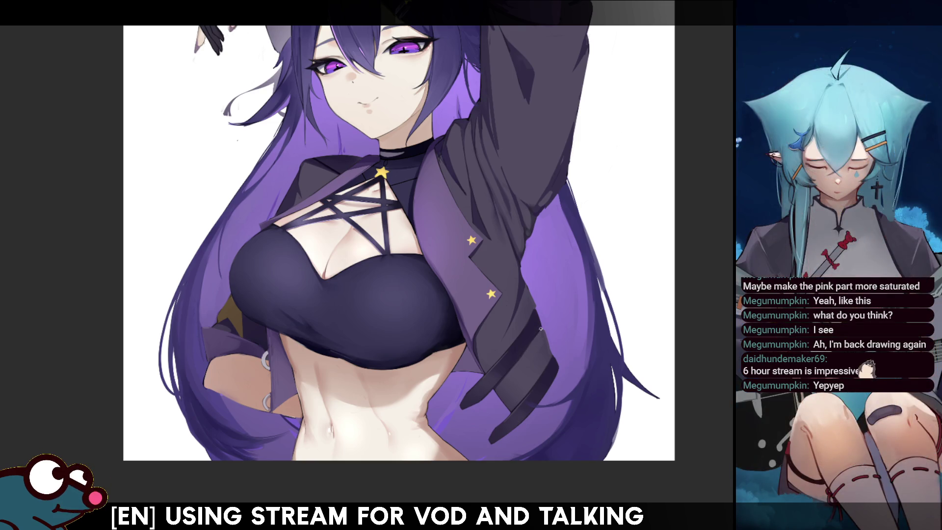
key("ctrl+plus")
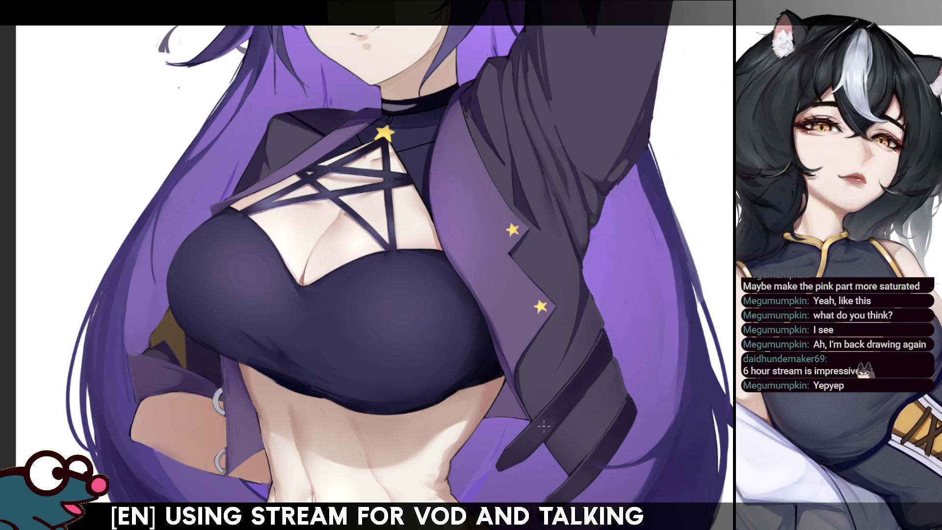
key("h")
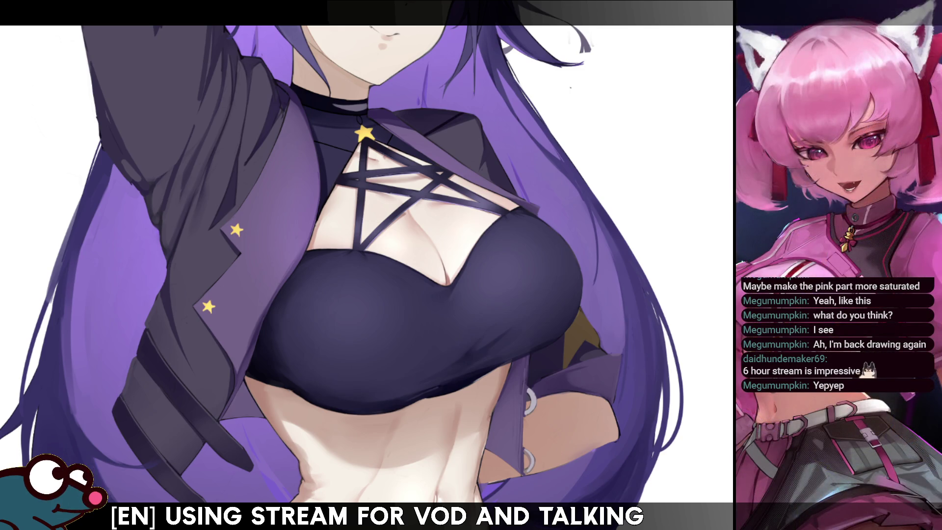
left_click_drag(507, 480, 508, 309)
key("h")
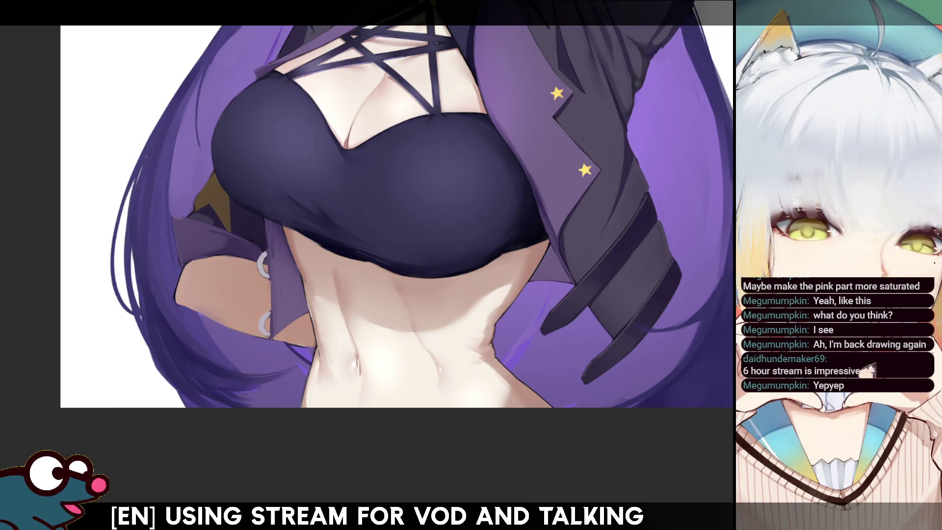
scroll(396, 264, "down", 3)
scroll(396, 196, "up", 2)
scroll(400, 265, "down", 5)
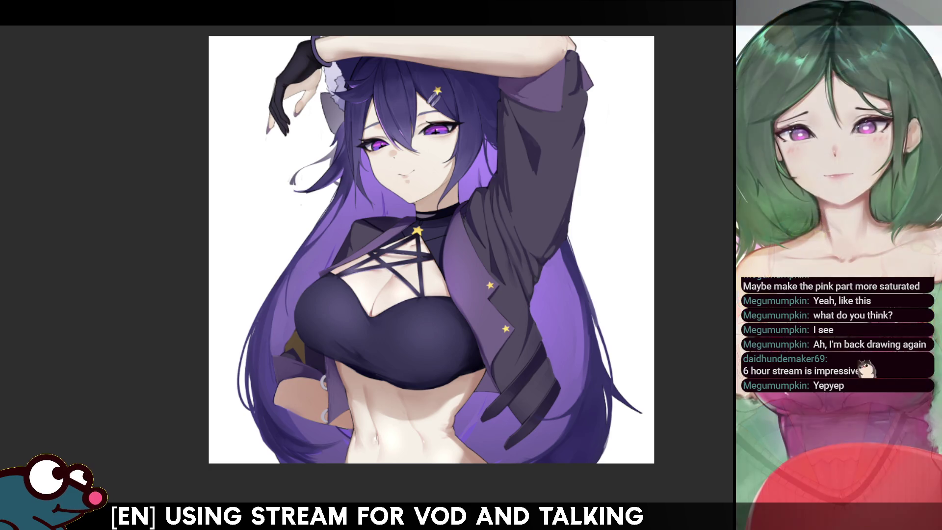
scroll(650, 119, "up", 2)
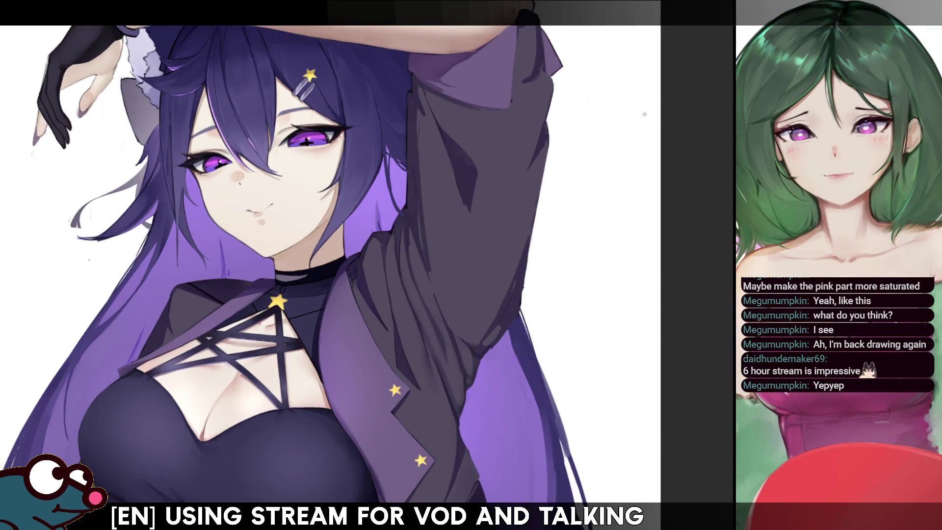
key("minus")
key("minus")
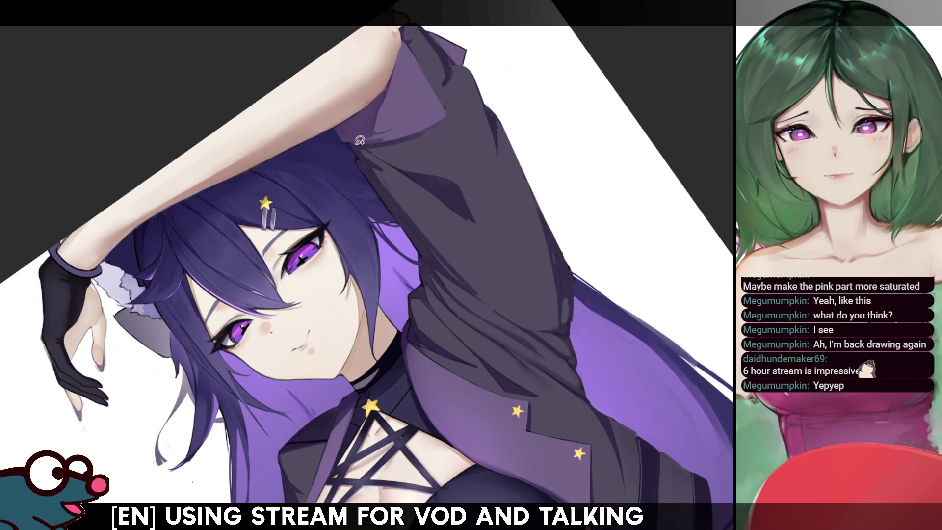
left_click_drag(357, 143, 448, 112)
left_click_drag(447, 114, 356, 144)
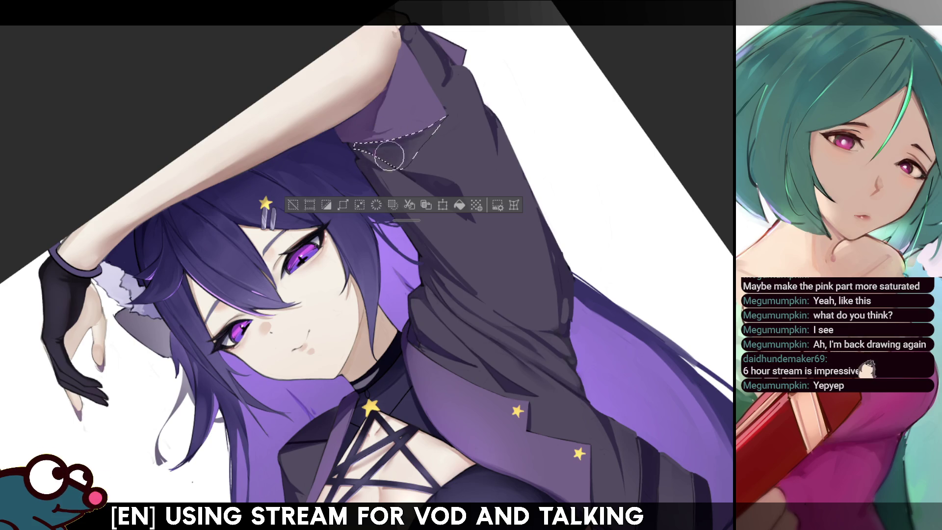
key("ctrl+d")
key("h")
key("h")
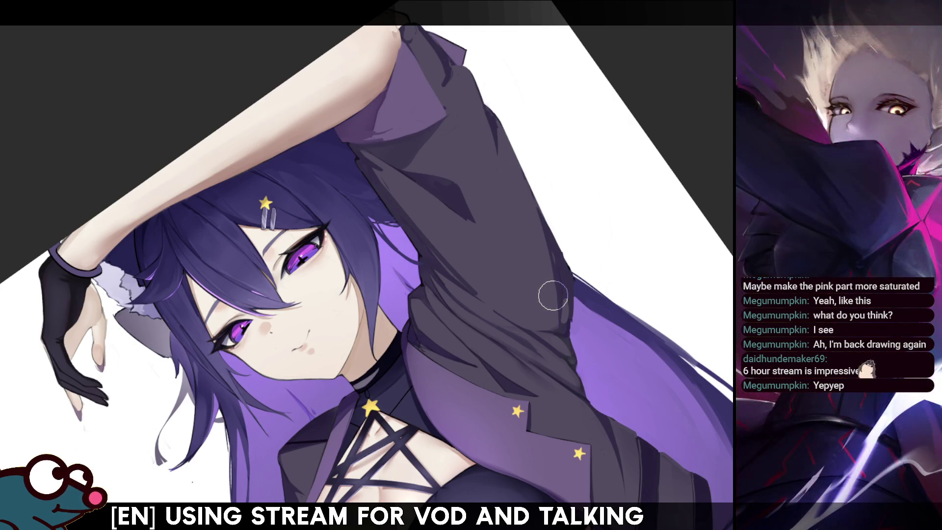
key("ctrl+z")
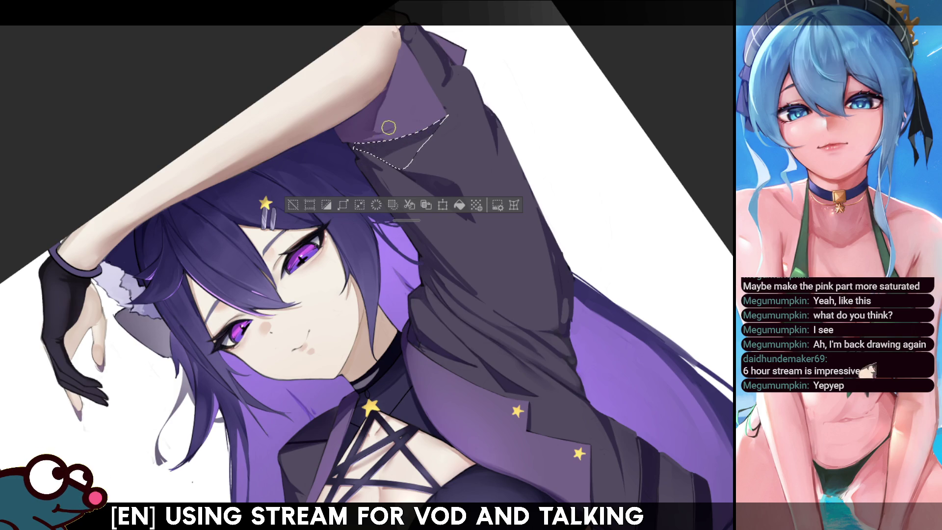
key("ctrl+d")
key("h")
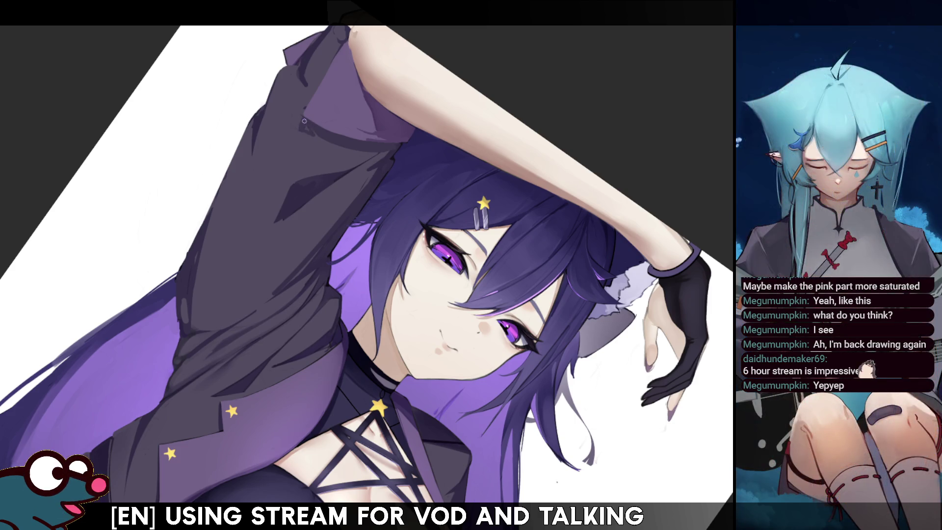
key("h")
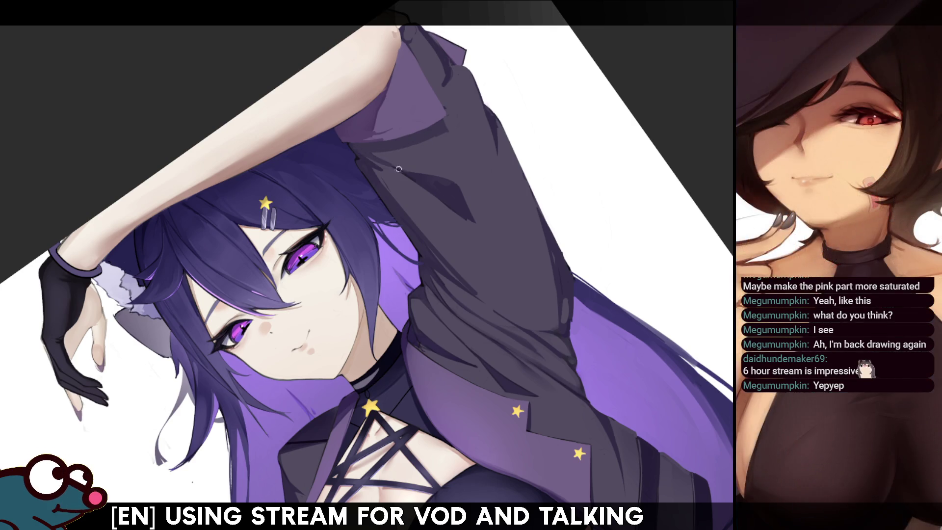
key("m")
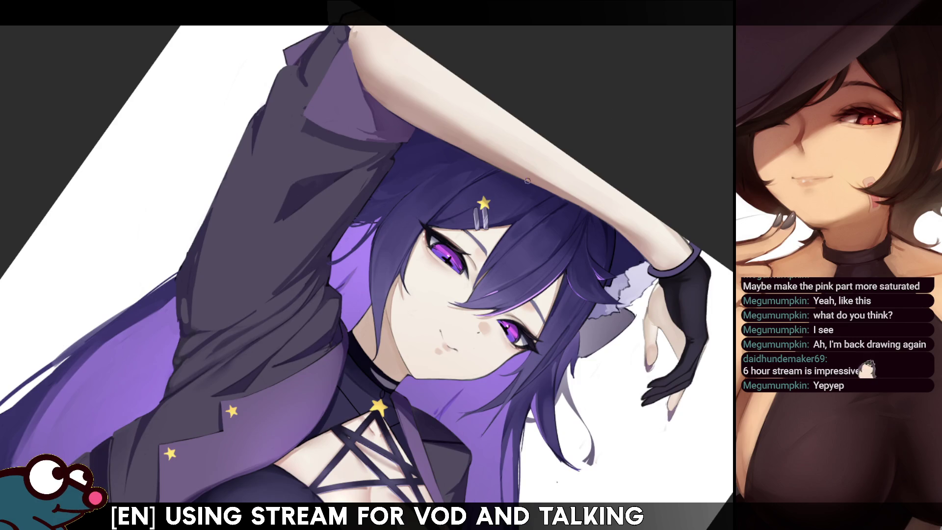
key("m")
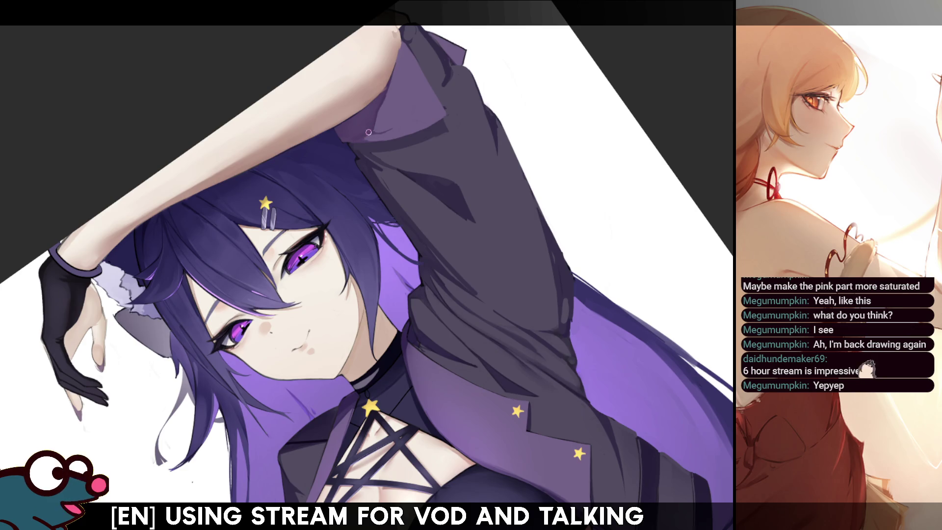
key("5")
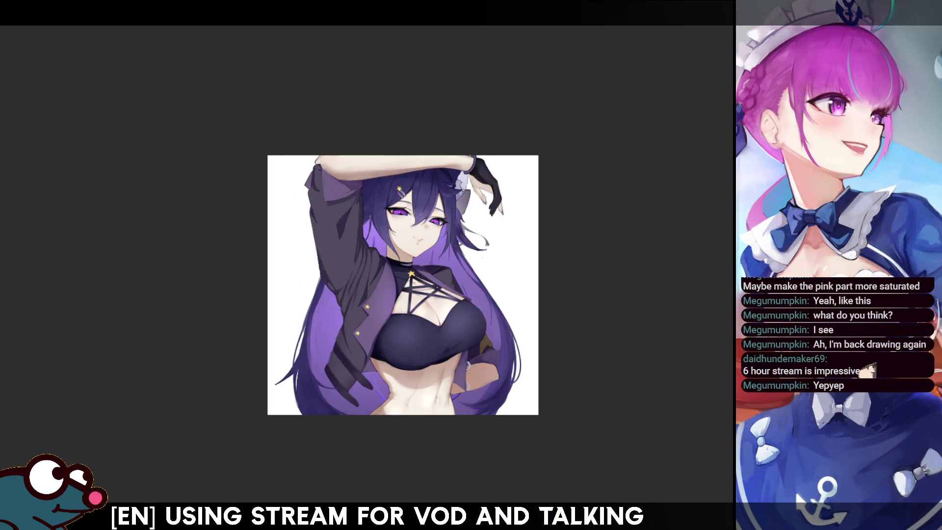
Step: Add thin white highlight streaks to the lower purple hair beside her waist, checking them mirrored
key("m")
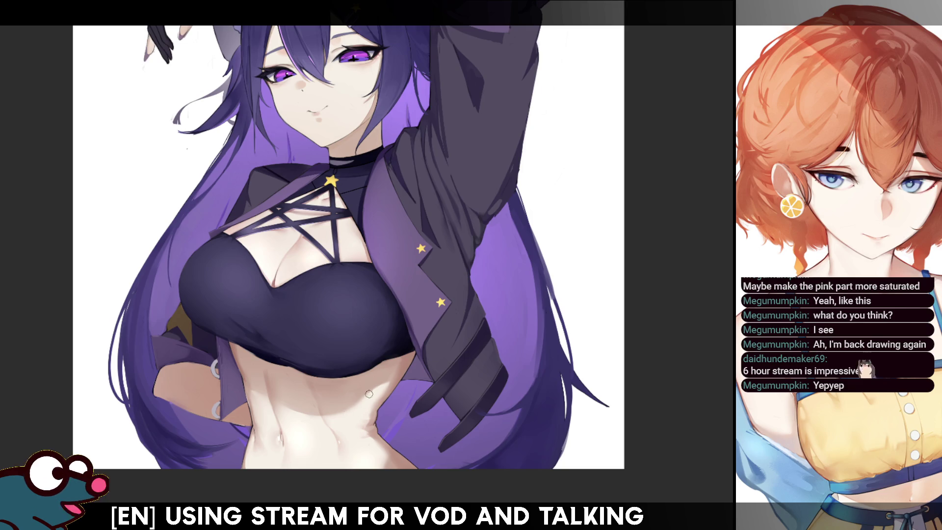
scroll(381, 382, "down", 4)
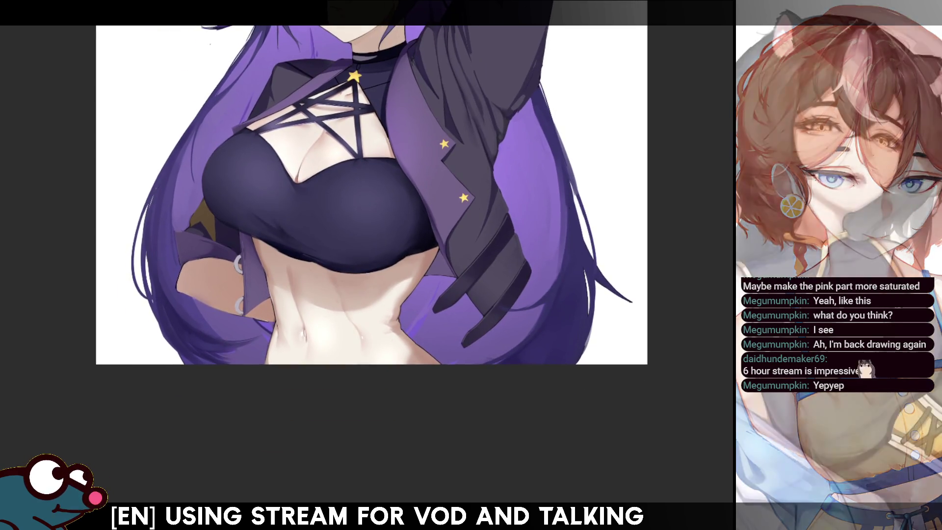
key("h")
key("h")
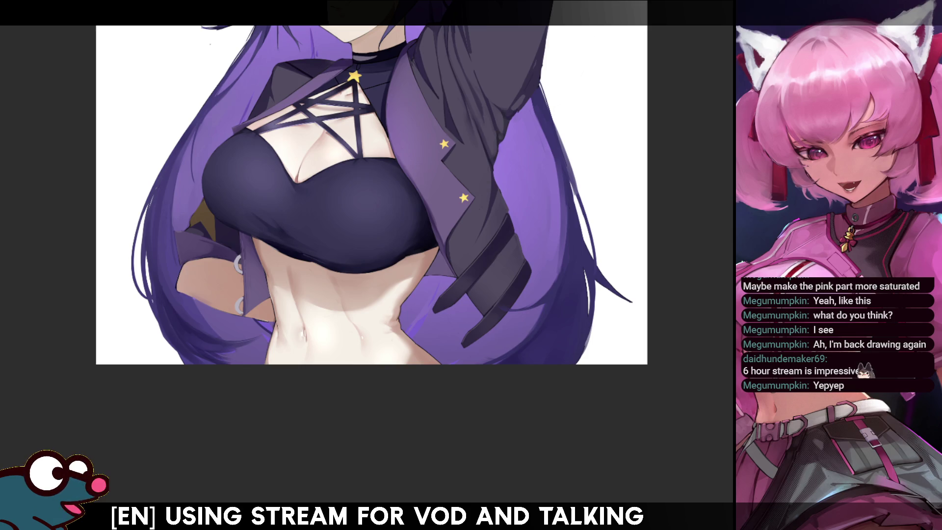
key("ctrl+z")
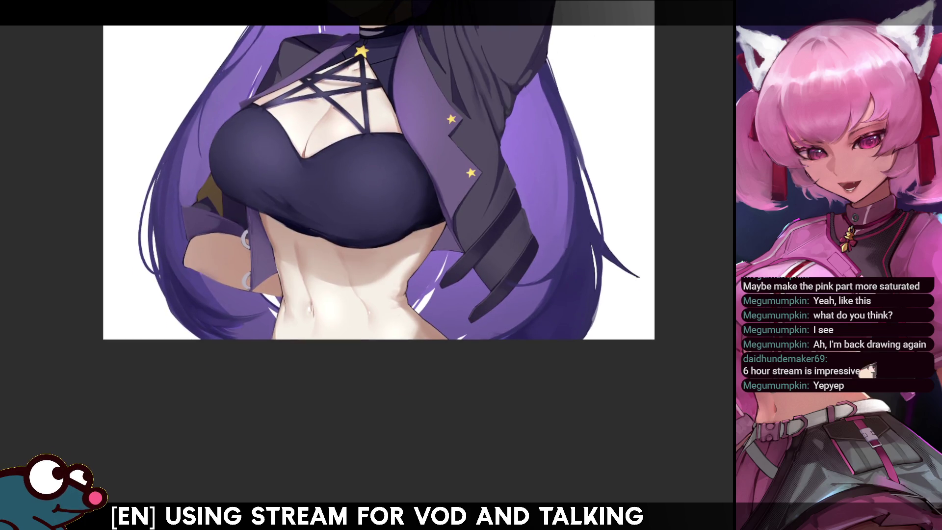
key("m")
key("m")
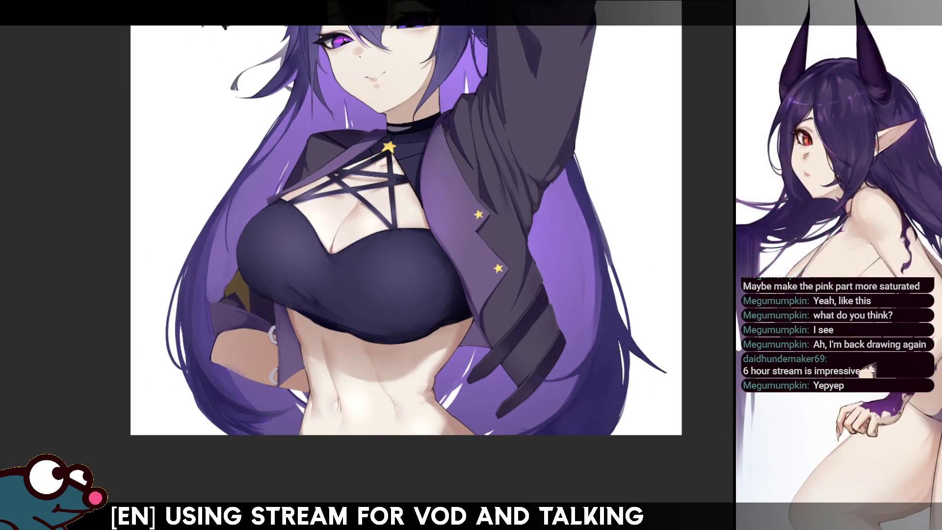
Step: Paint a short dark mark at the canvas bottom below her navel, then check it mirrored
scroll(436, 169, "down", 1)
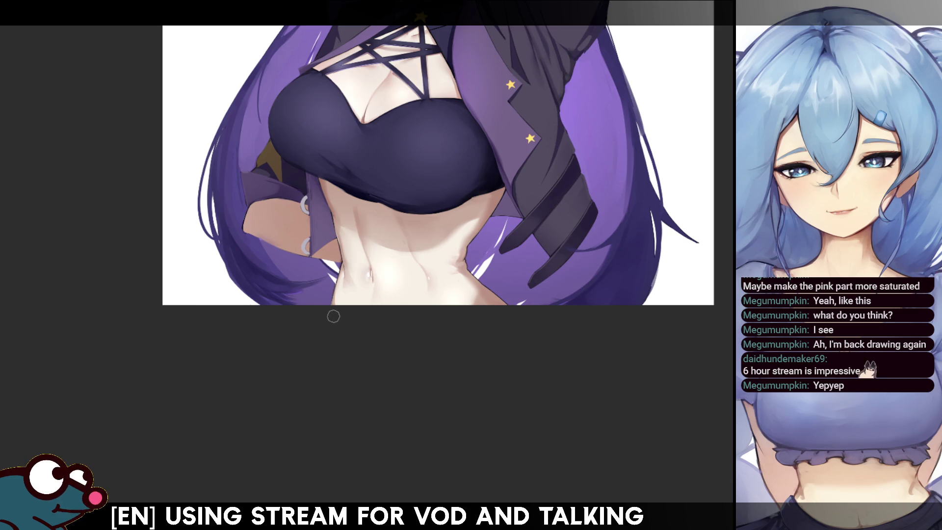
left_click_drag(328, 297, 327, 304)
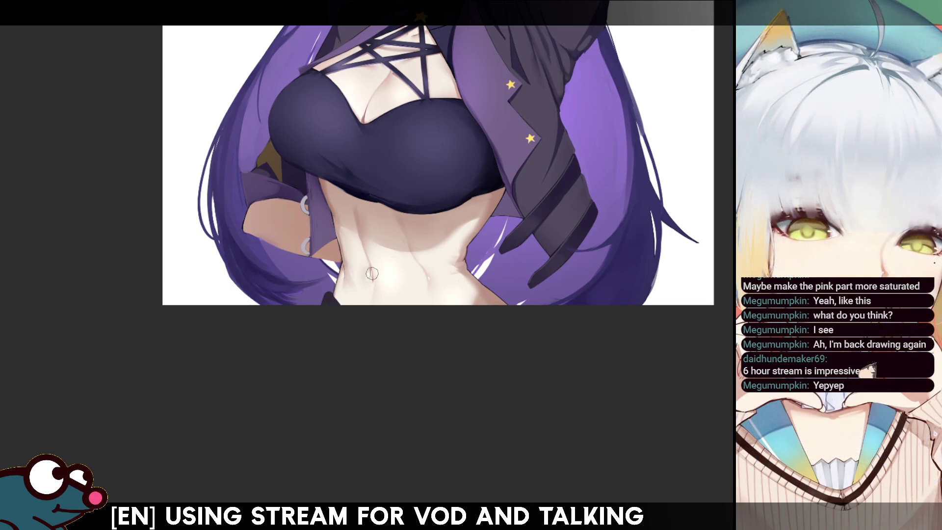
key("h")
key("h")
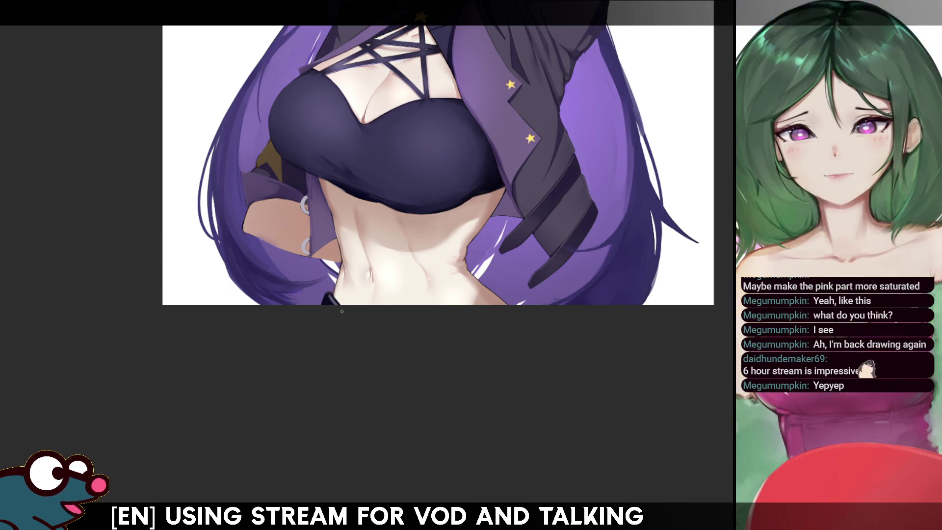
key("h")
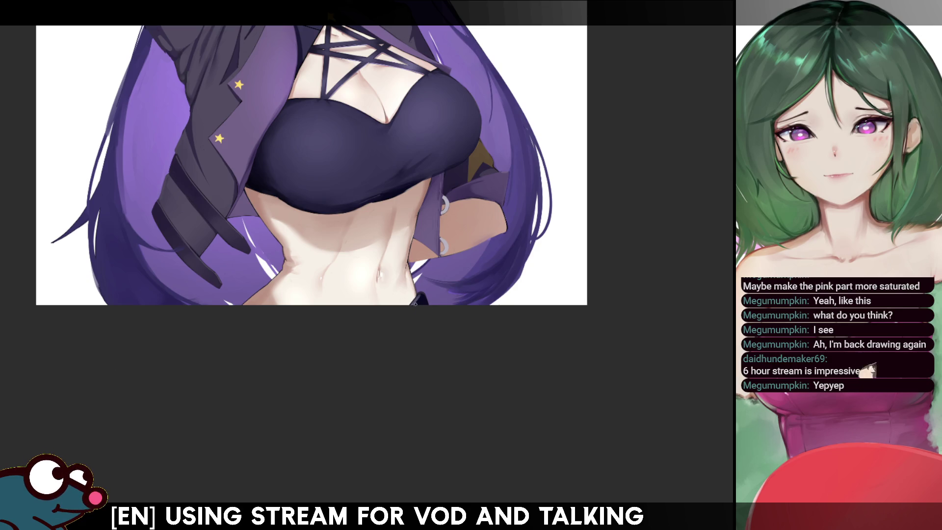
key("h")
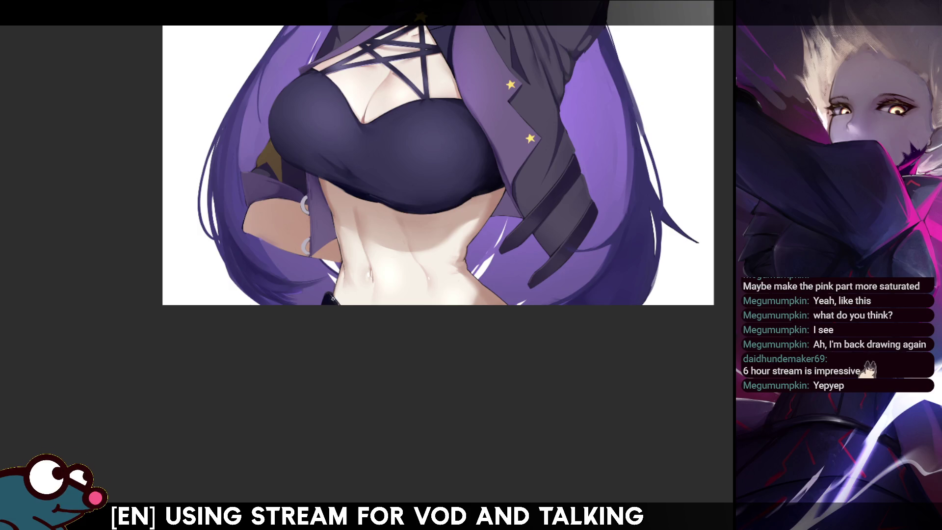
key("m")
key("m")
scroll(438, 164, "up", 5)
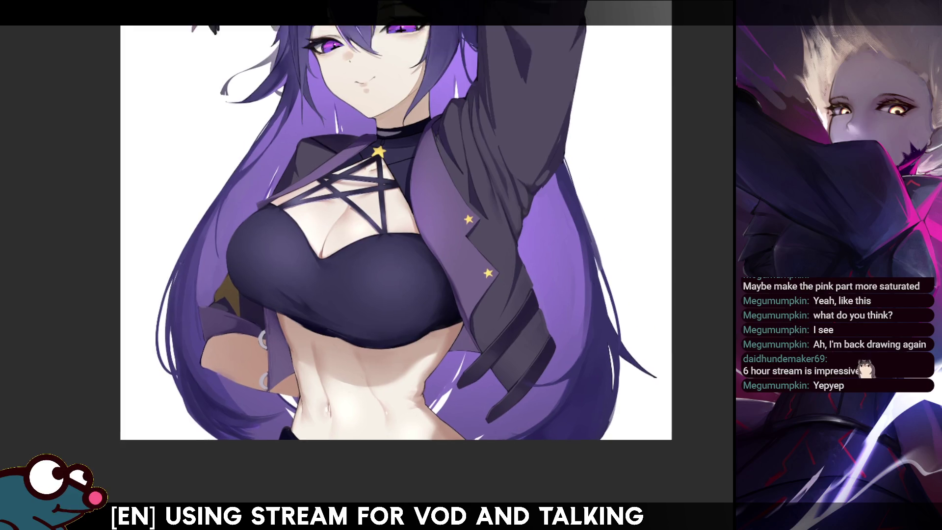
scroll(394, 221, "down", 3)
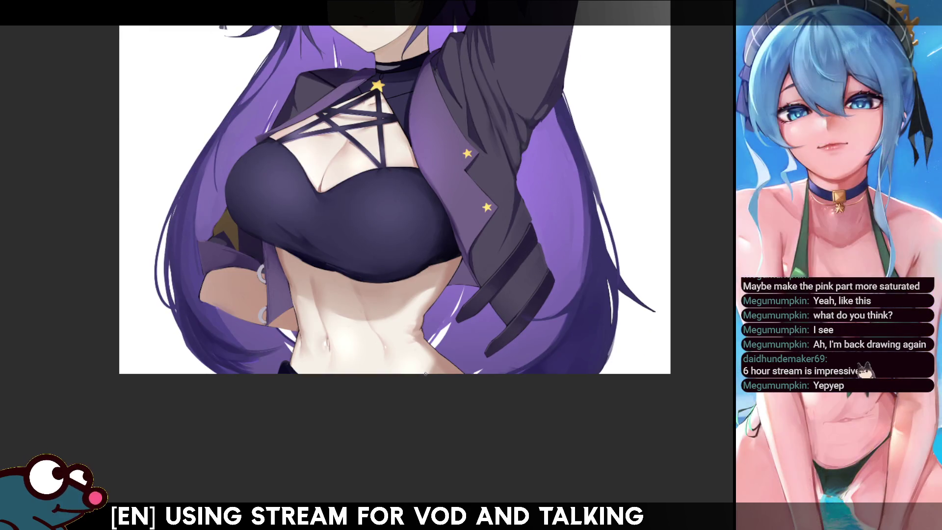